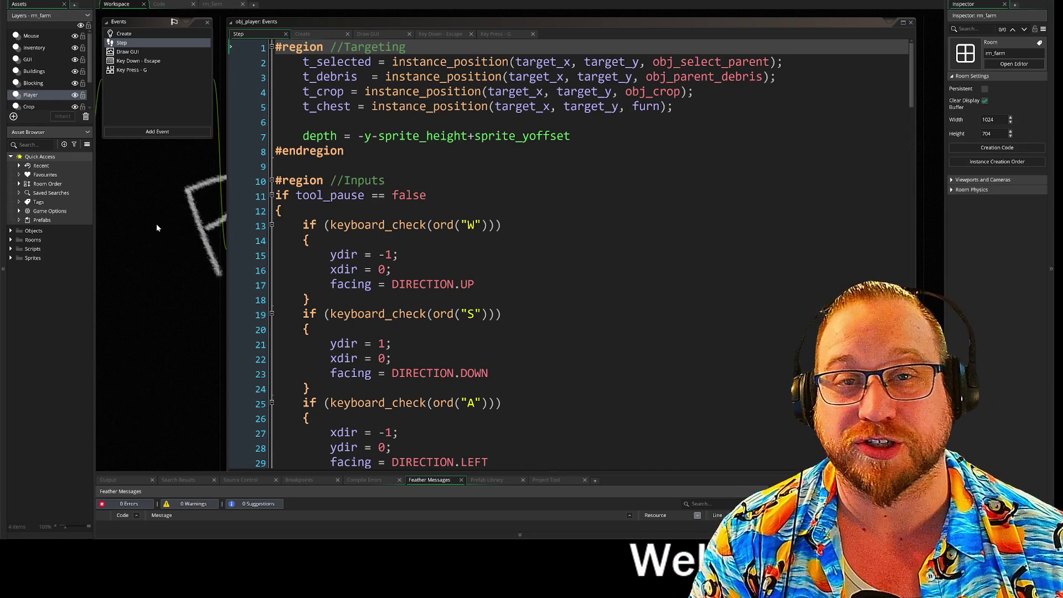
Step: Pan the workspace right so obj_player's editor panel sits beside its Step code
mouse_move(146, 218)
mouse_down()
mouse_move(297, 237)
mouse_move(288, 238)
mouse_up()
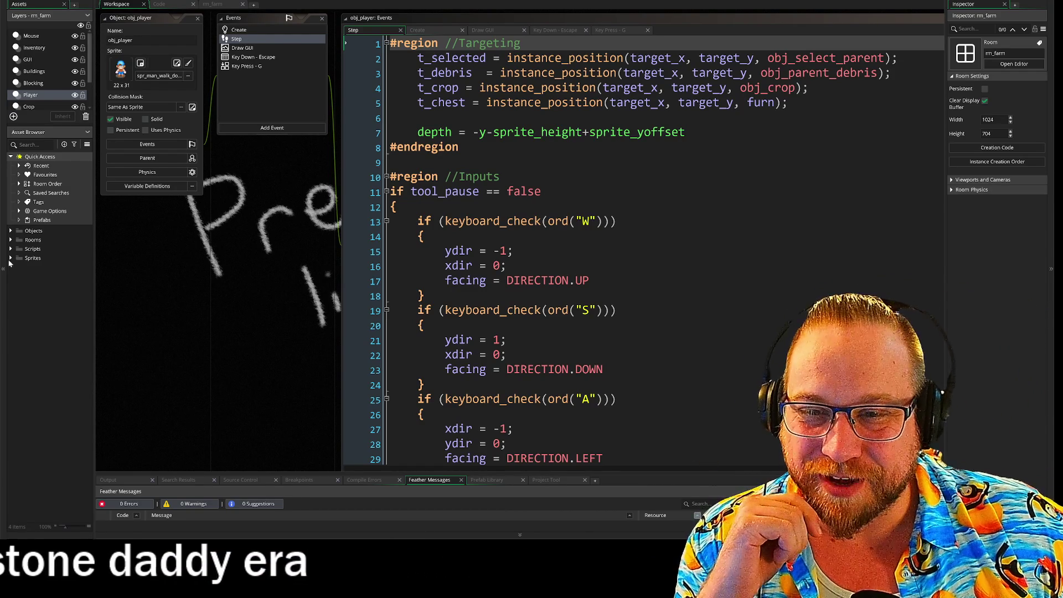
Step: Open scr_structs from the Scripts folder and expand the Constructors folder
click(10, 231)
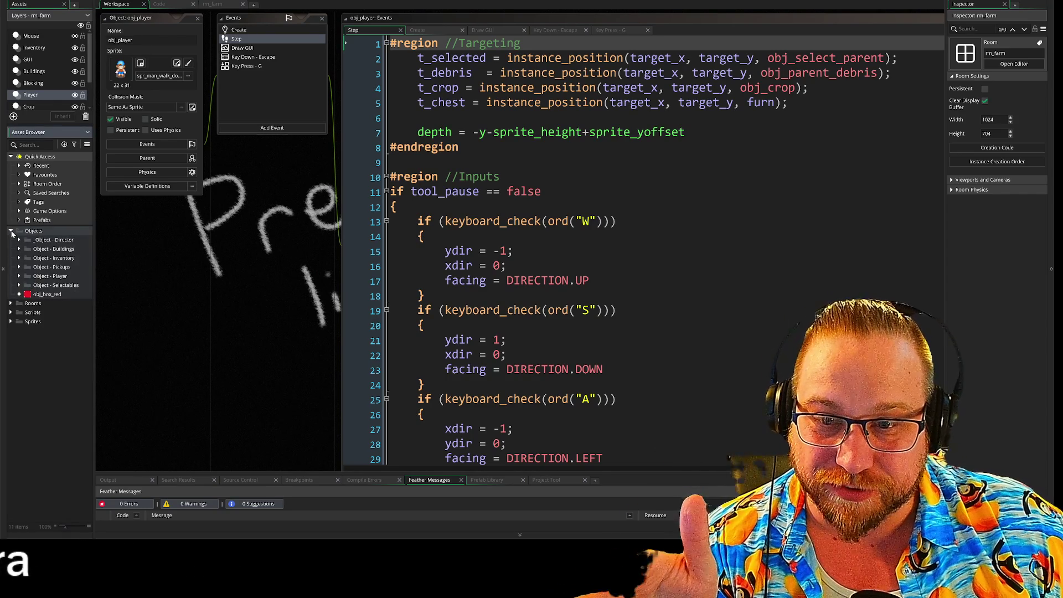
click(11, 231)
click(10, 249)
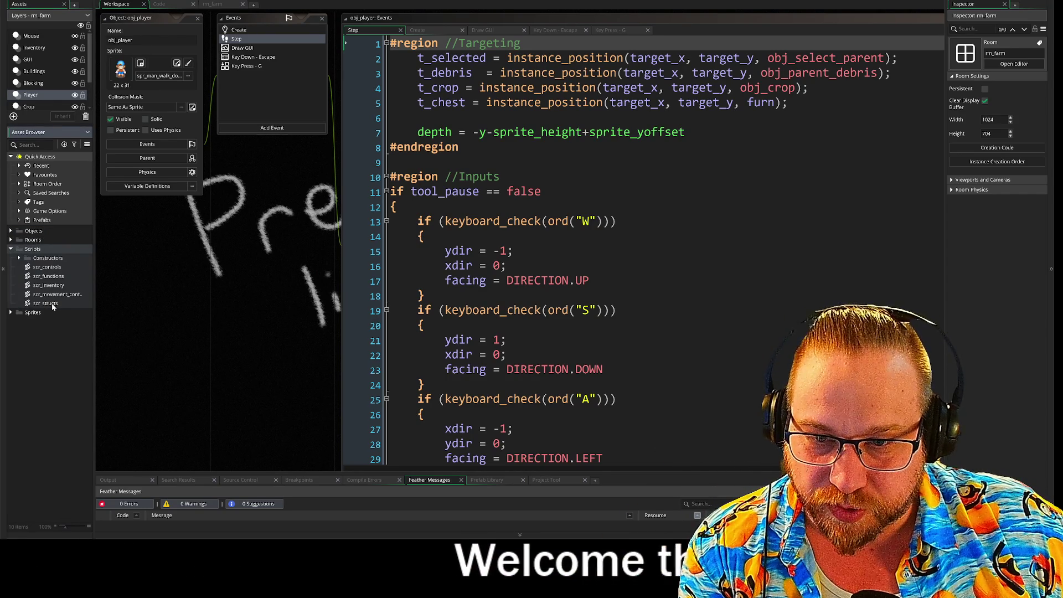
double_click(53, 305)
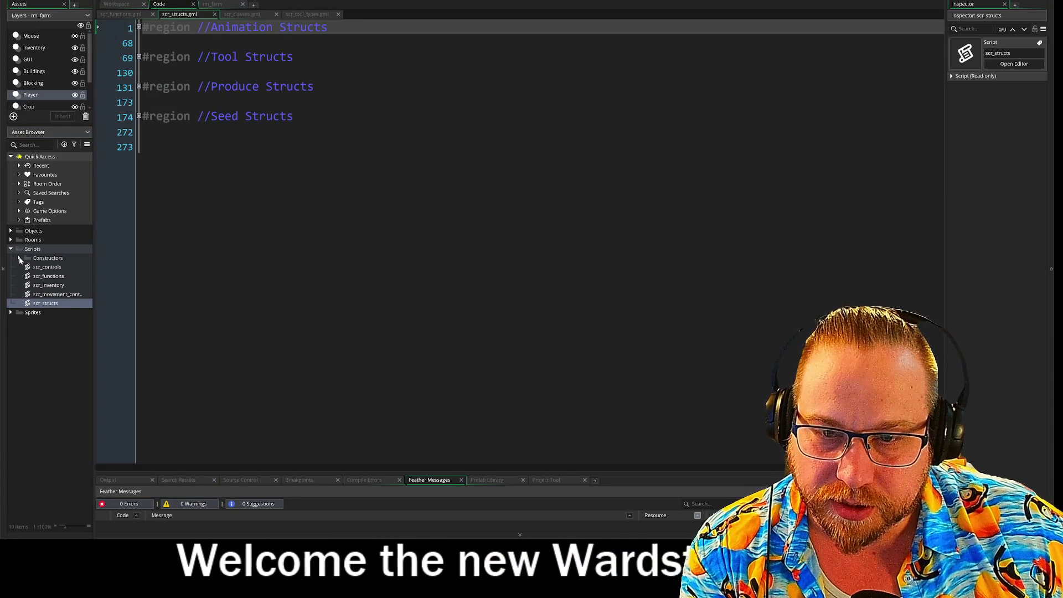
click(19, 259)
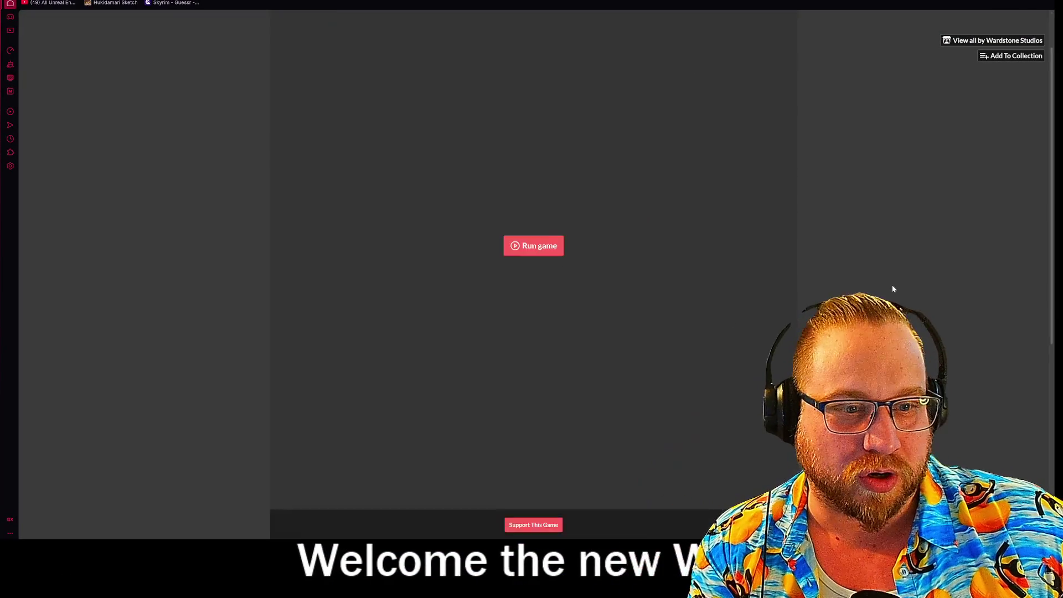
Step: Scroll the itch.io page and launch the Tactile Cover browser game
scroll(892, 284, down, 5)
scroll(892, 287, down, 1)
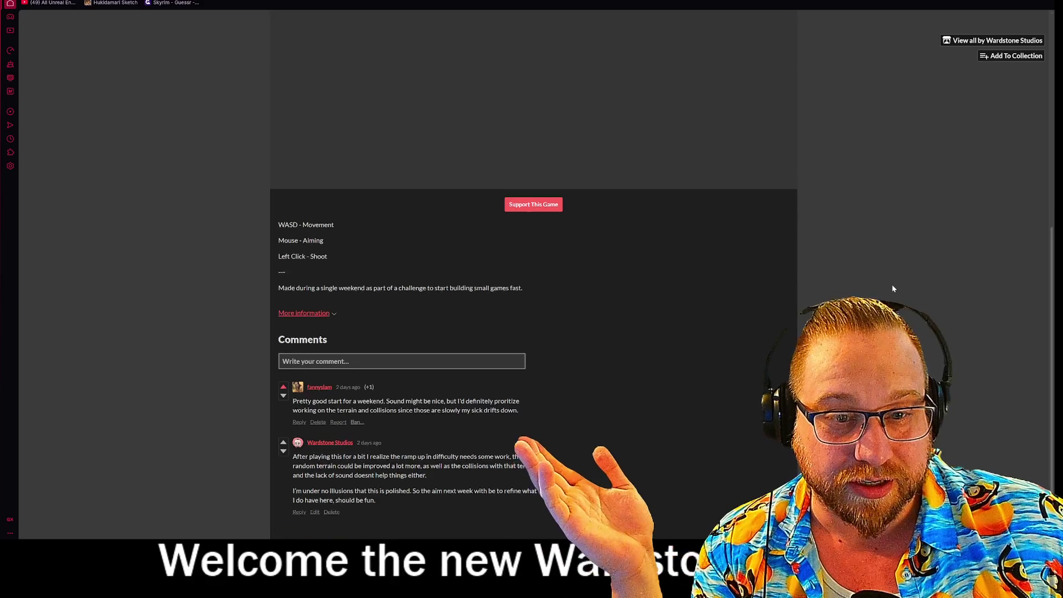
scroll(892, 288, up, 6)
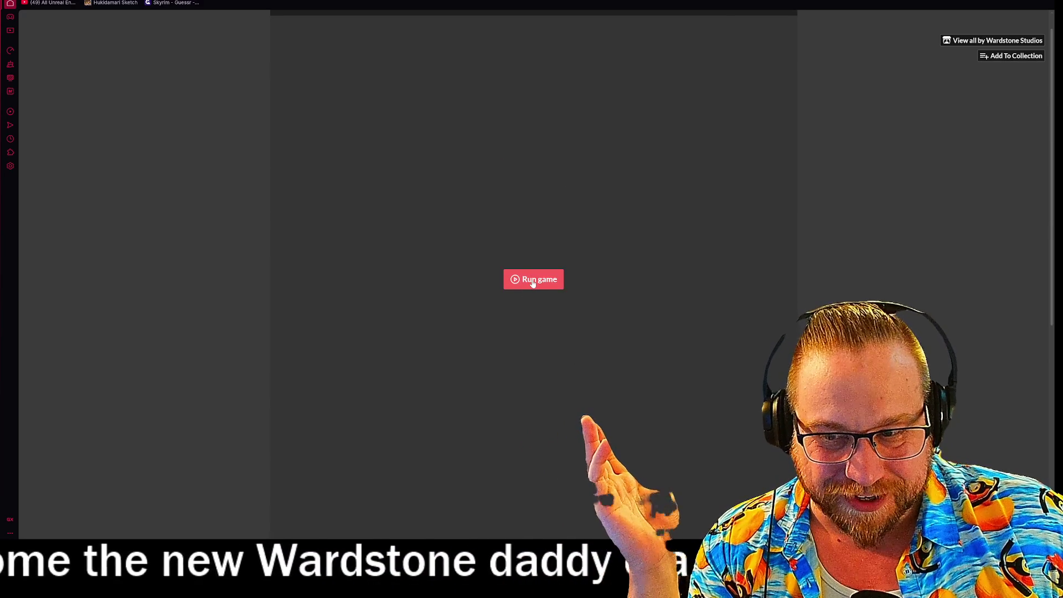
click(532, 282)
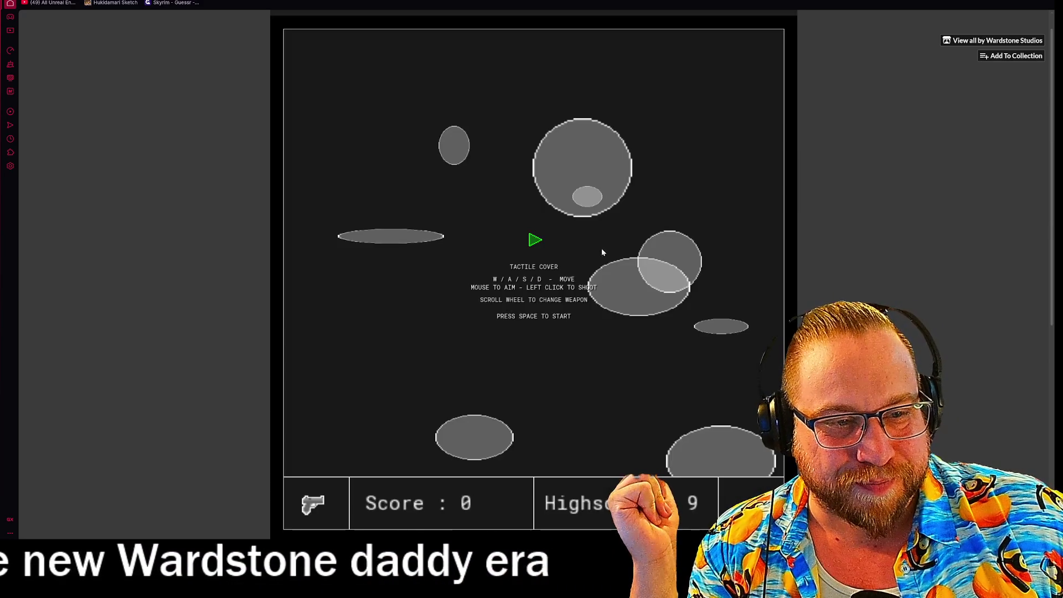
Step: Steer the ship with WASD until Game Over, then restart with R
key(space)
key(w)
key(a)
key(w)
key(d)
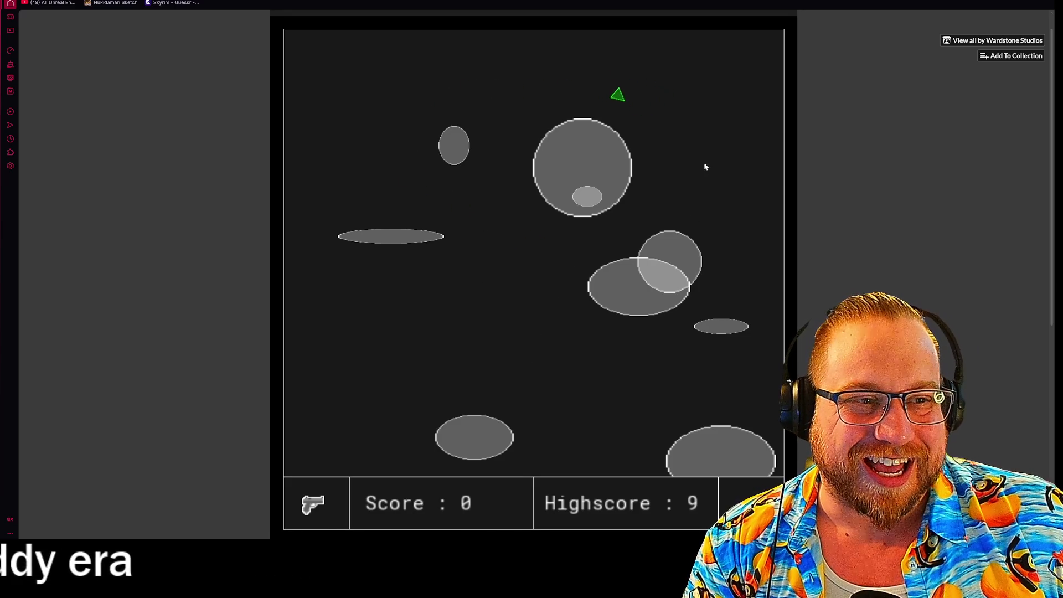
key(s)
key(a)
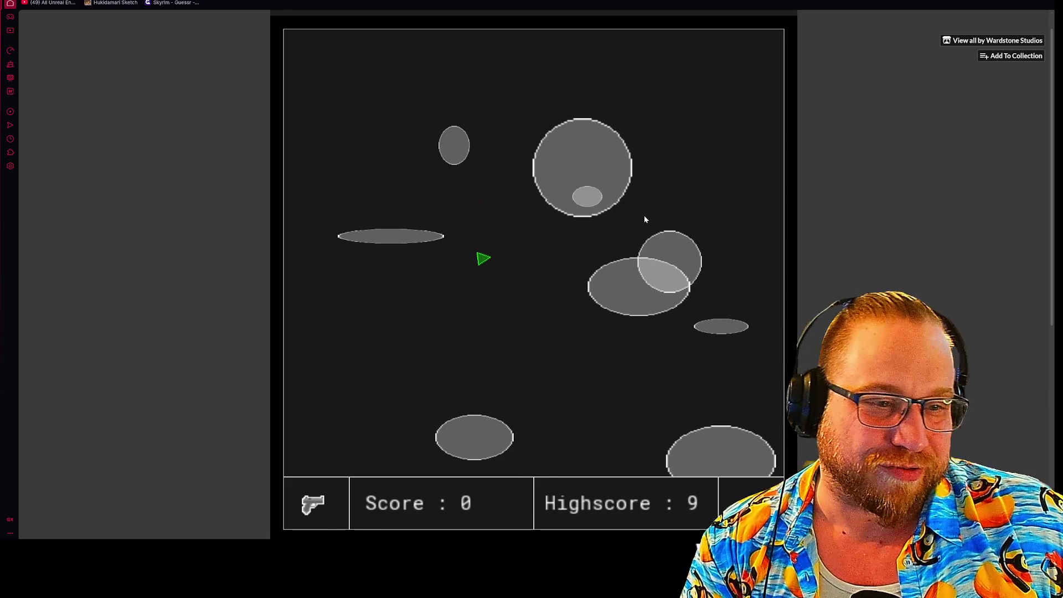
key(d)
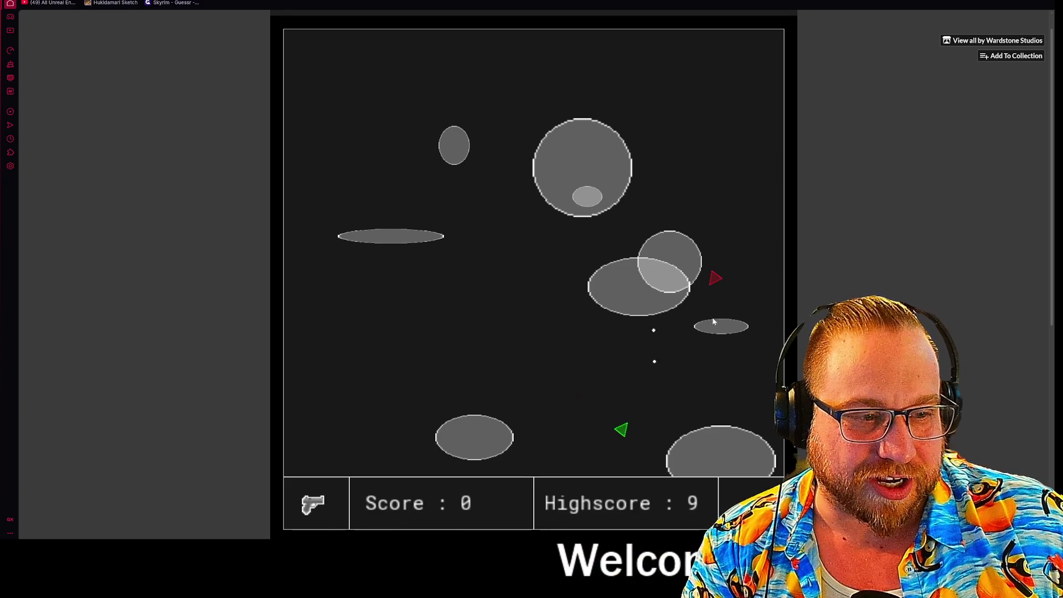
key(d)
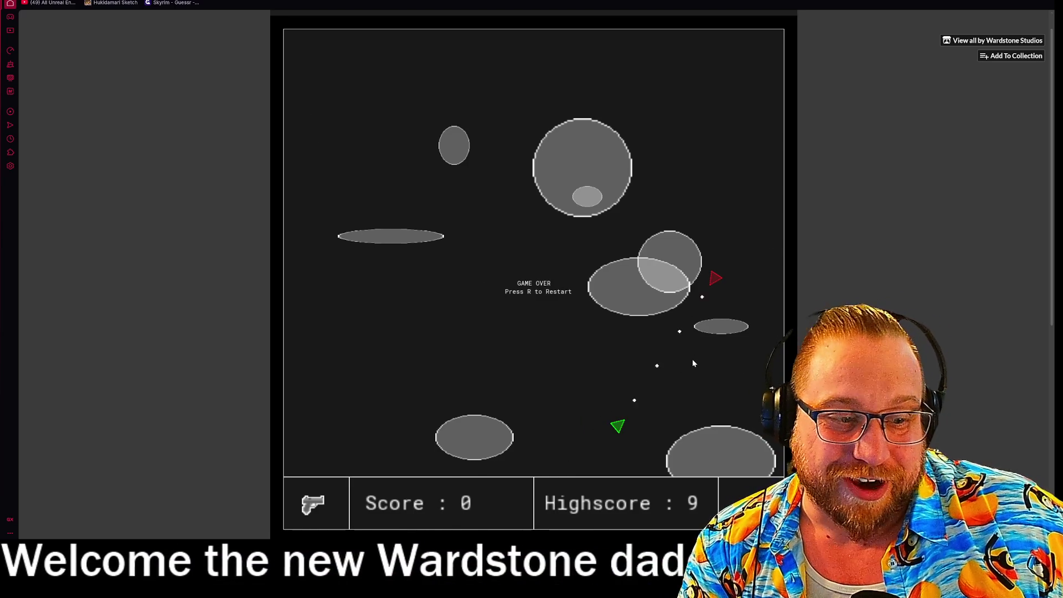
key(r)
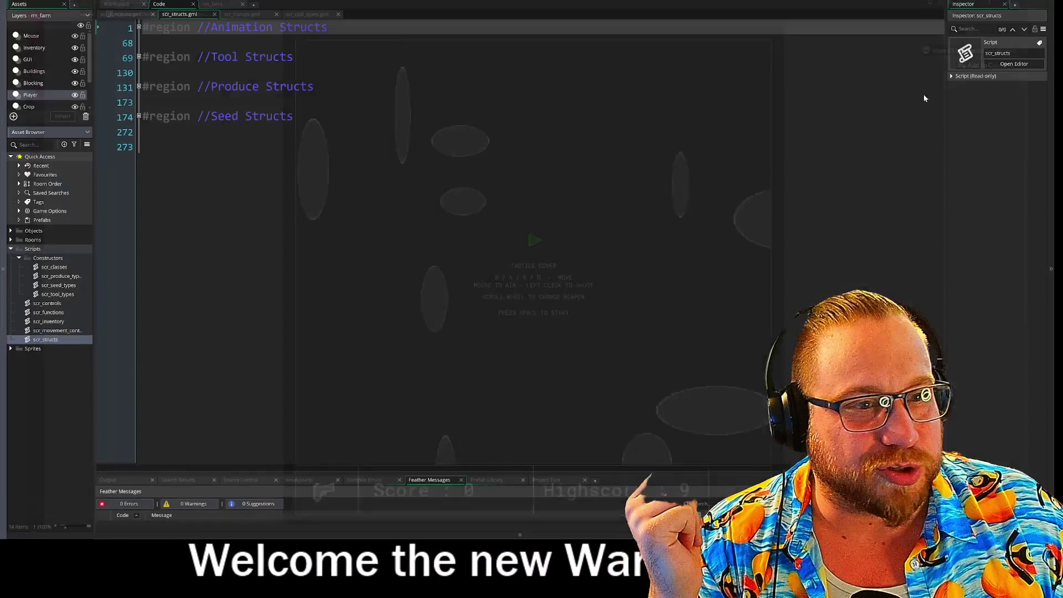
click(145, 147)
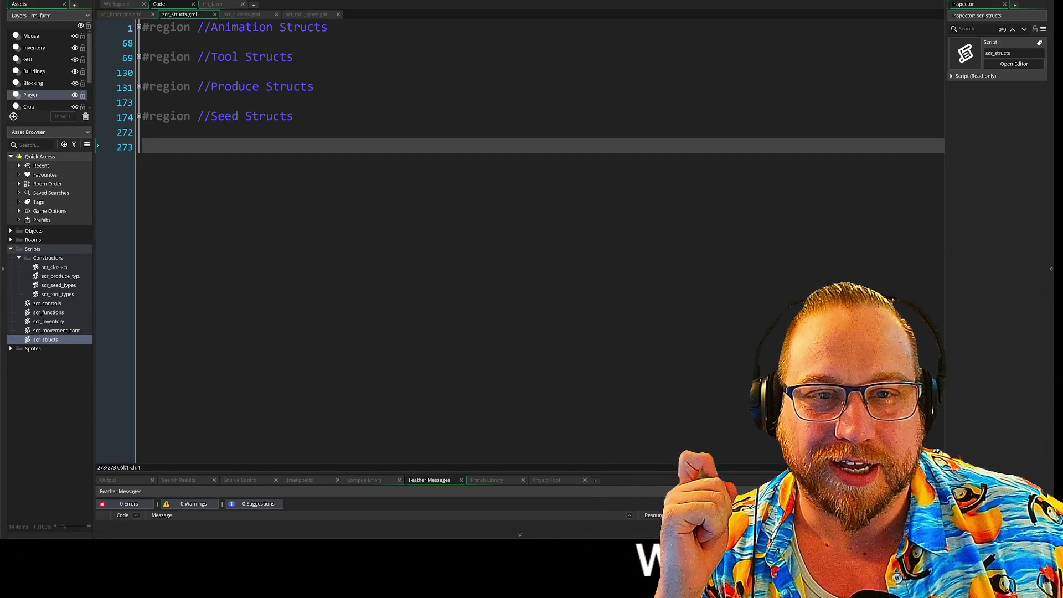
click(239, 15)
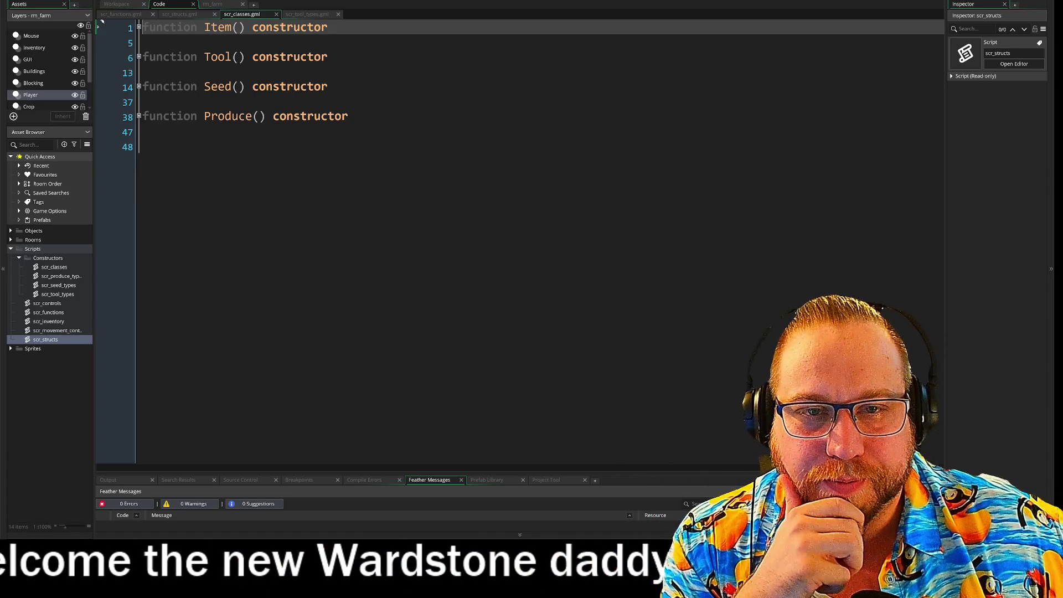
Step: Switch the code editor to the scr_tool_types.gml tab
click(305, 15)
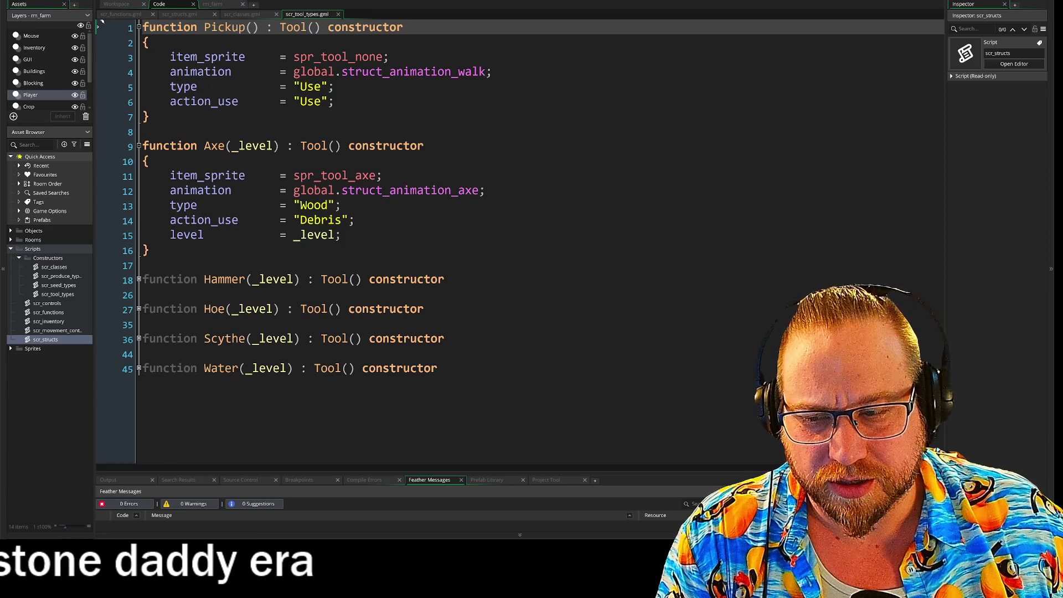
click(97, 116)
click(97, 130)
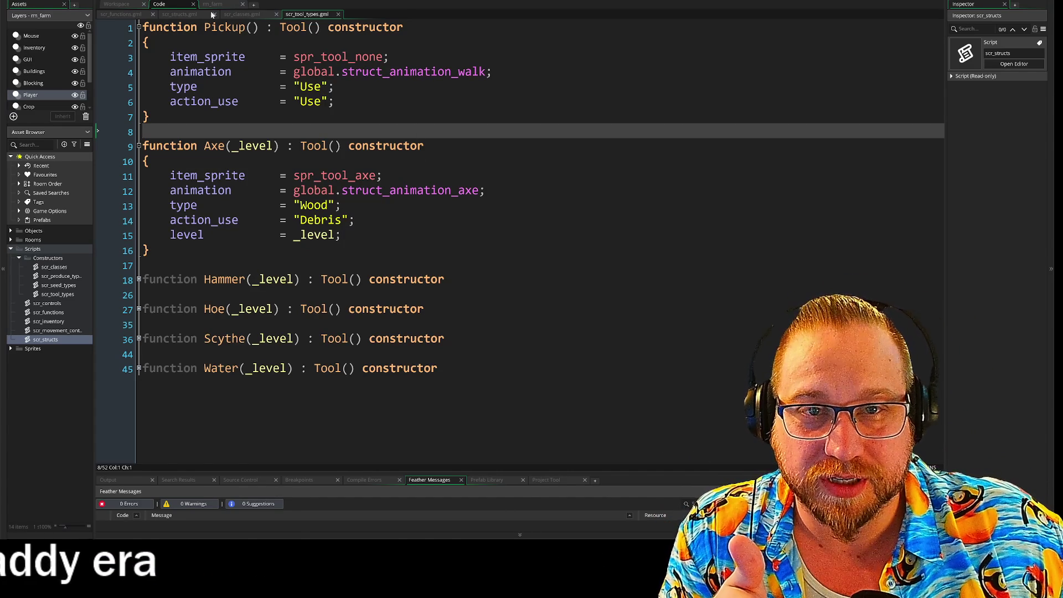
click(242, 15)
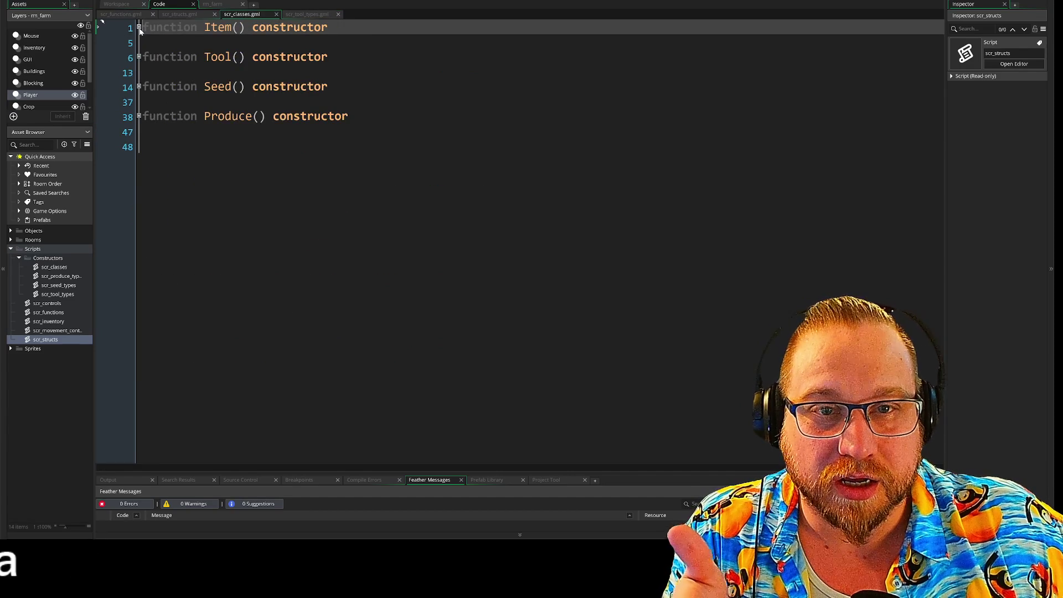
Step: Unfold the Item, Tool and Seed constructors in scr_classes to show their variables
click(139, 28)
click(139, 101)
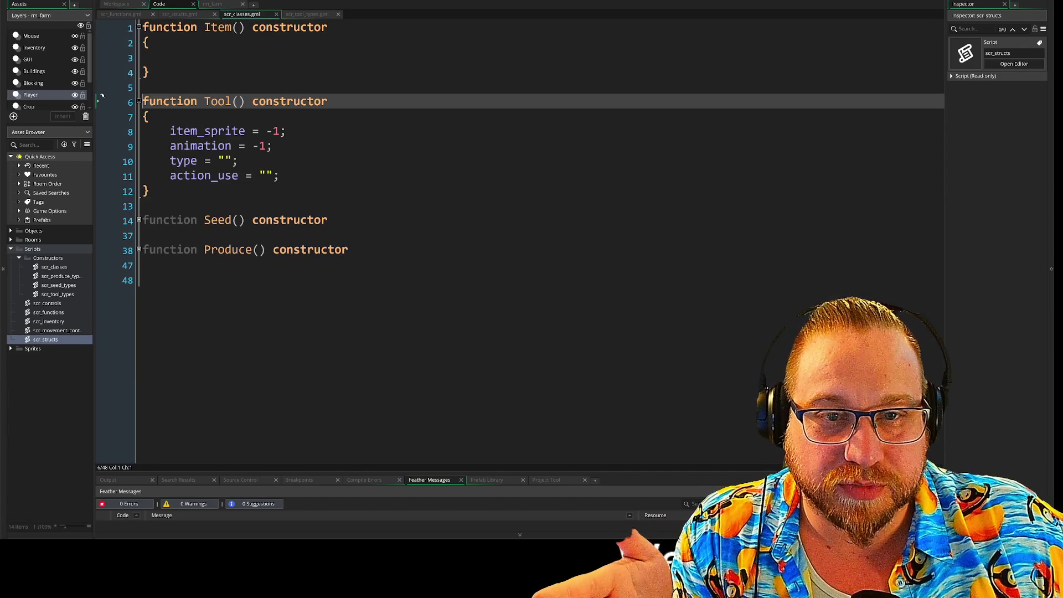
click(139, 220)
scroll(332, 221, down, 4)
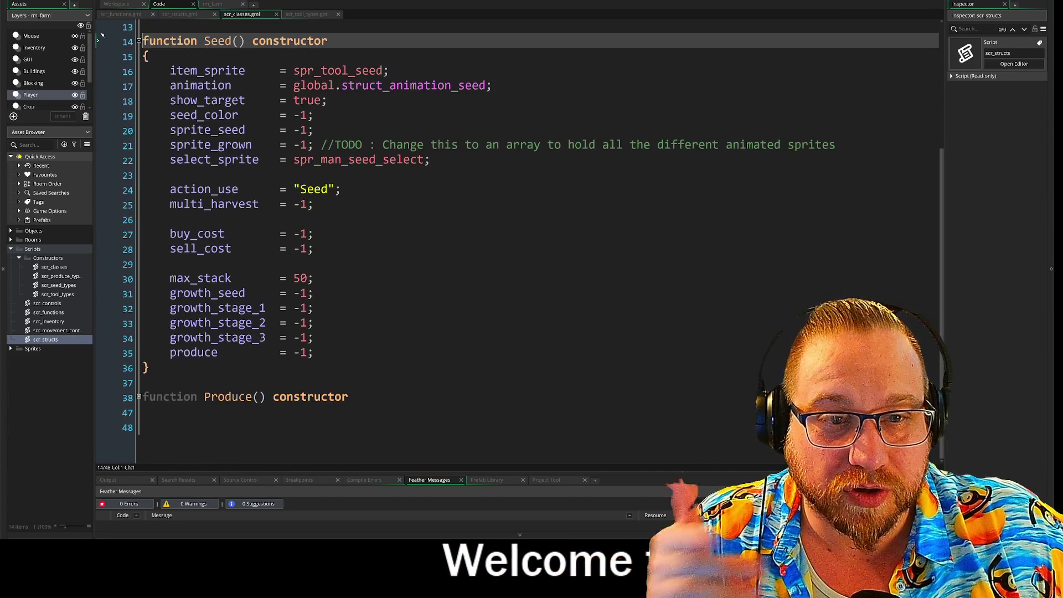
scroll(499, 221, up, 4)
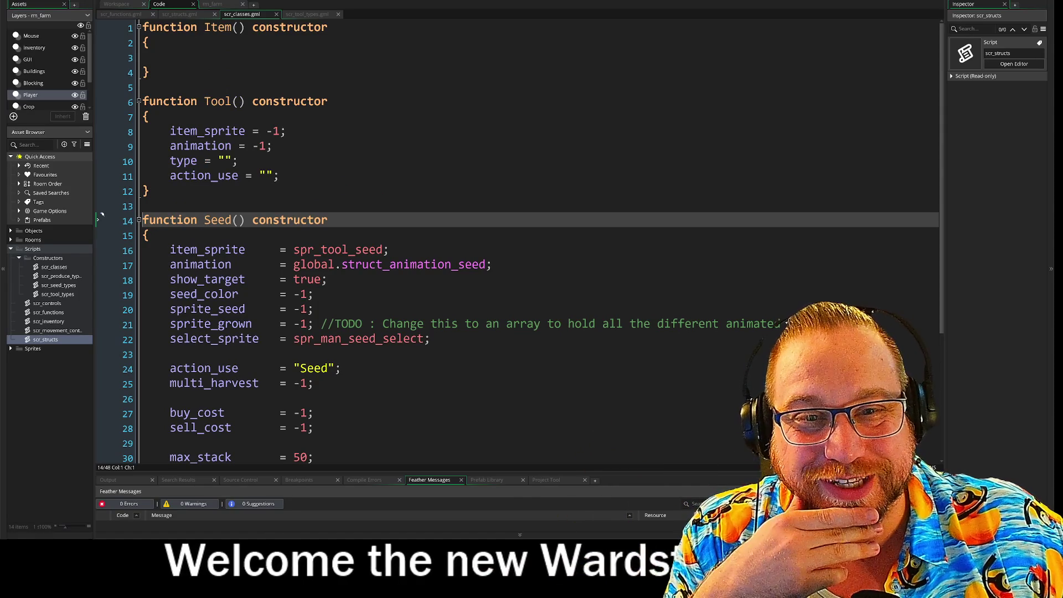
click(238, 102)
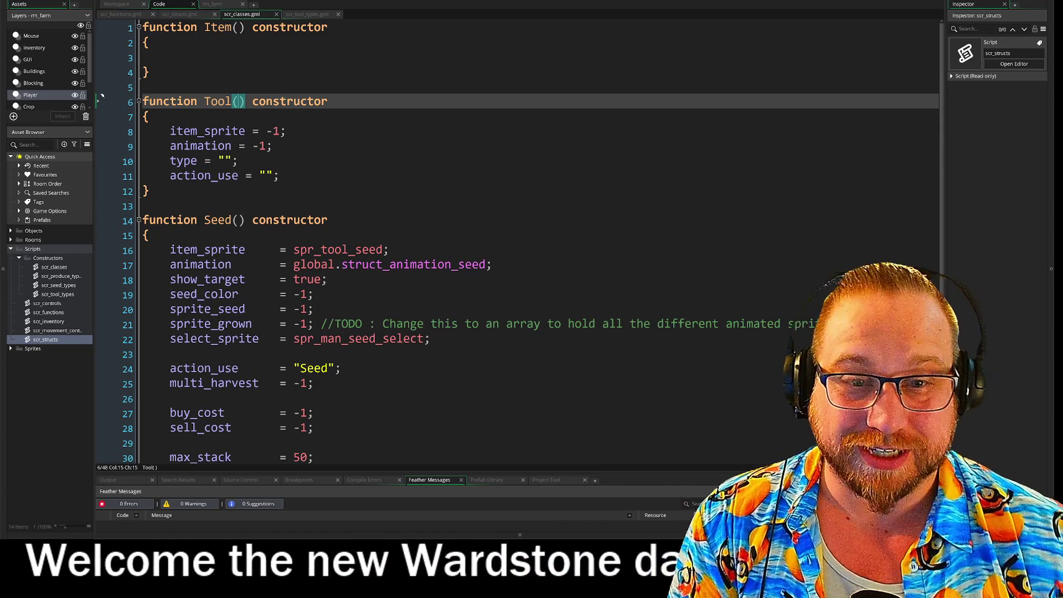
Step: Change Tool's parameter list to _sprite, _ani, _type and _action
text(item)
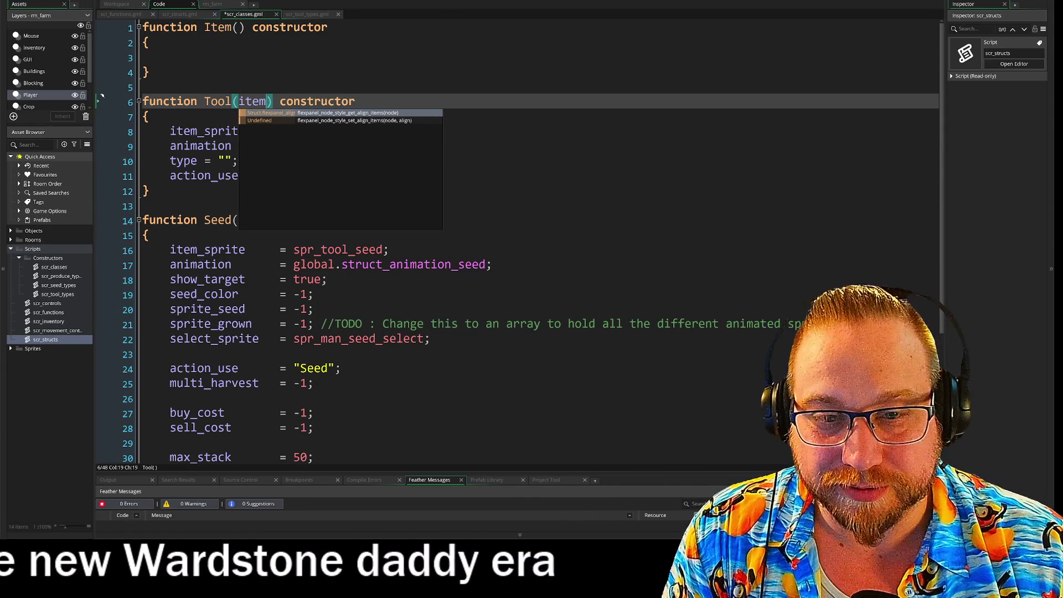
text(_)
key(BackSpace)
key(BackSpace)
key(BackSpace)
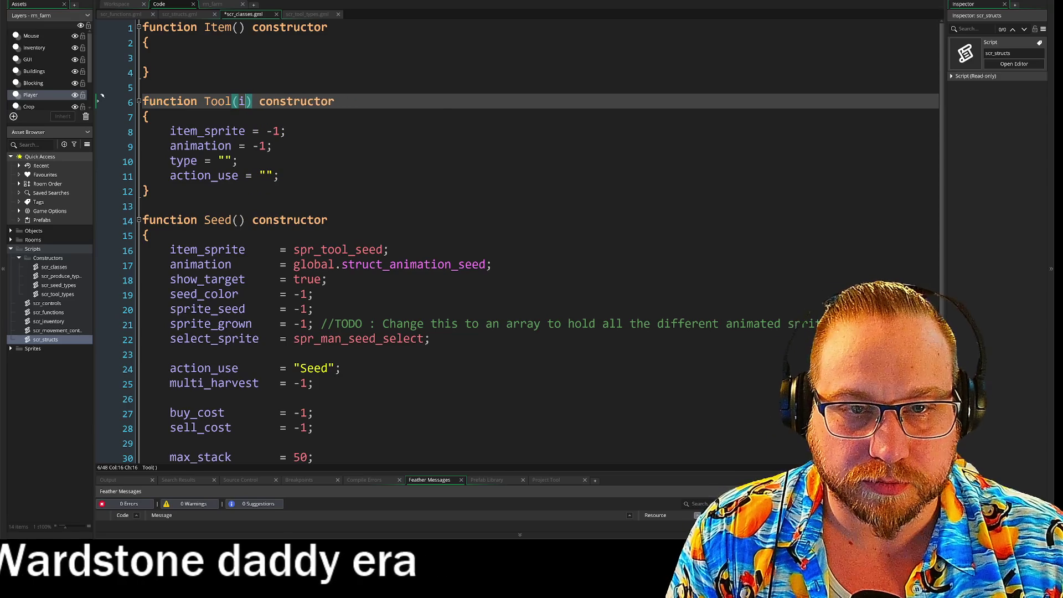
text(_sprite, )
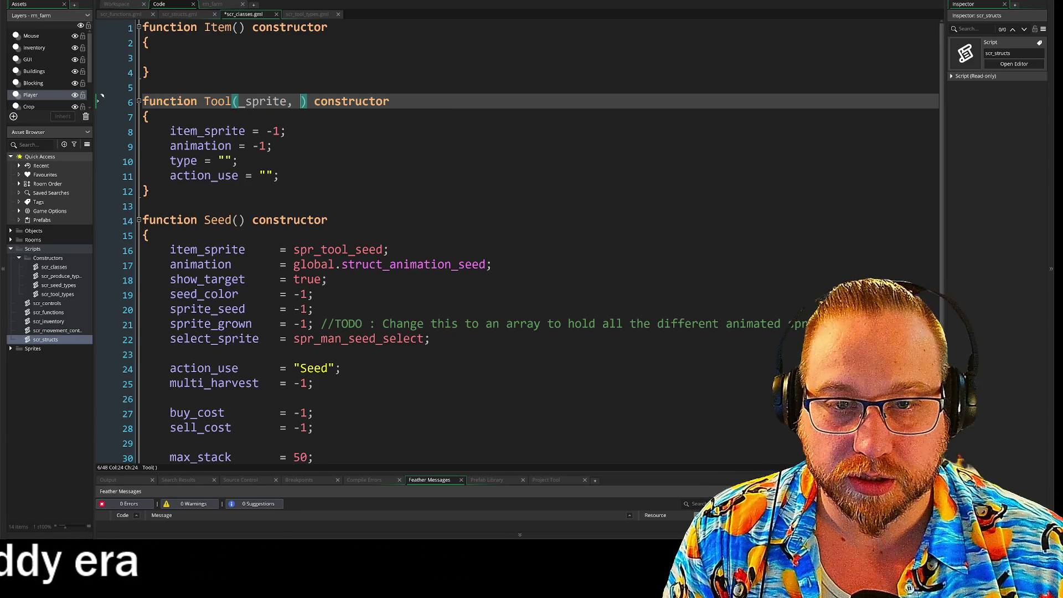
text(ima)
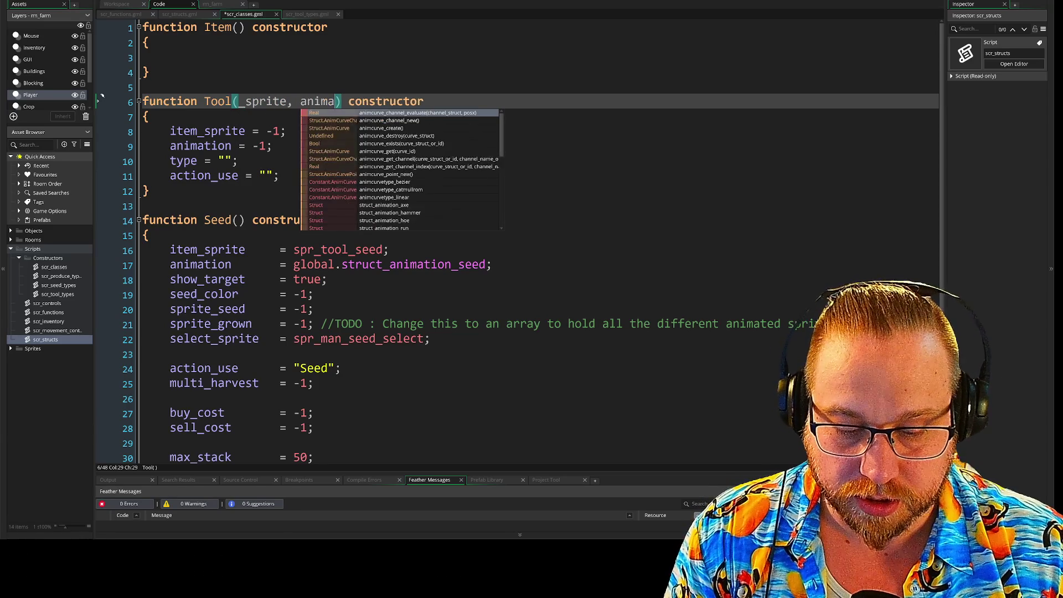
key(BackSpace)
key(BackSpace)
key(BackSpace)
text(_ani)
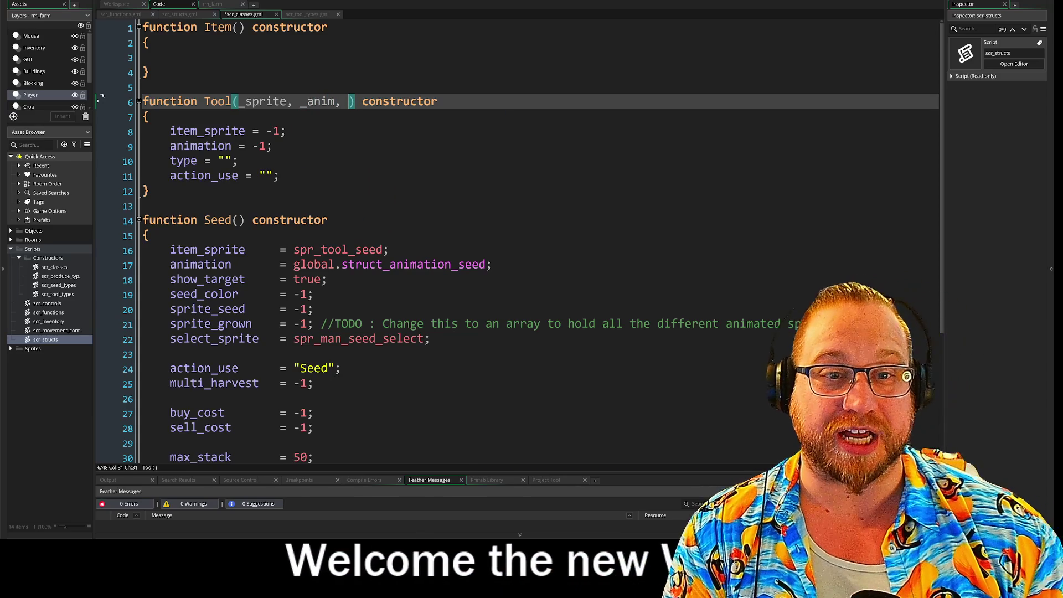
key(Left)
key(Left)
key(BackSpace)
key(Right)
key(Right)
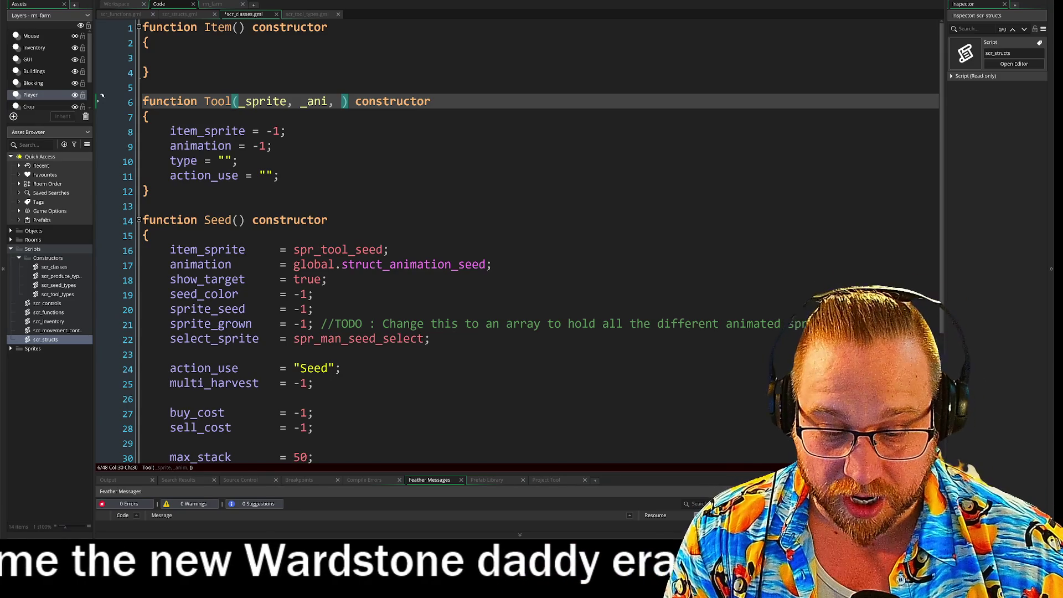
text(_type)
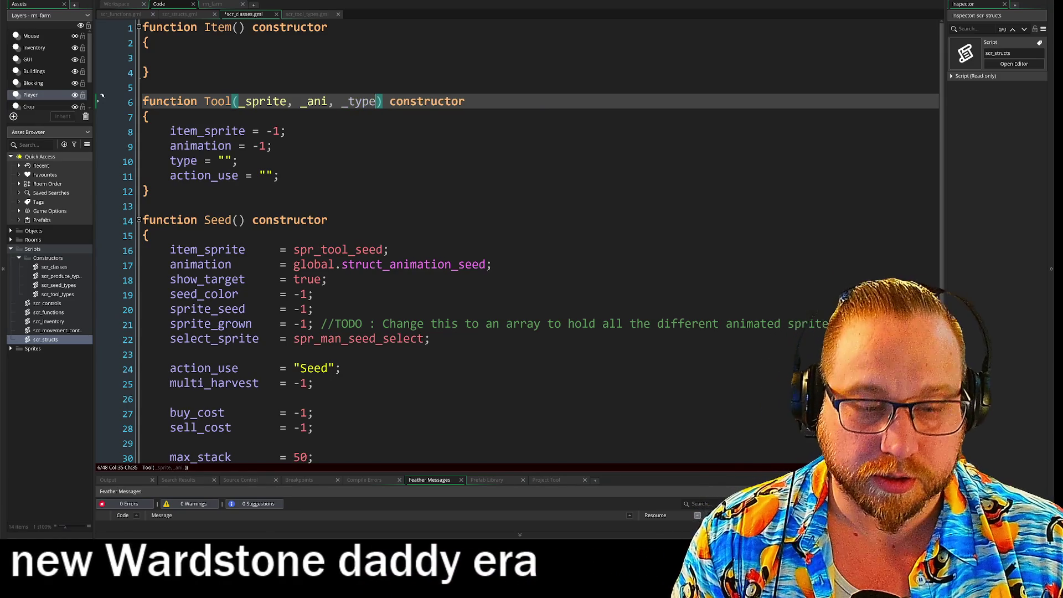
text(, )
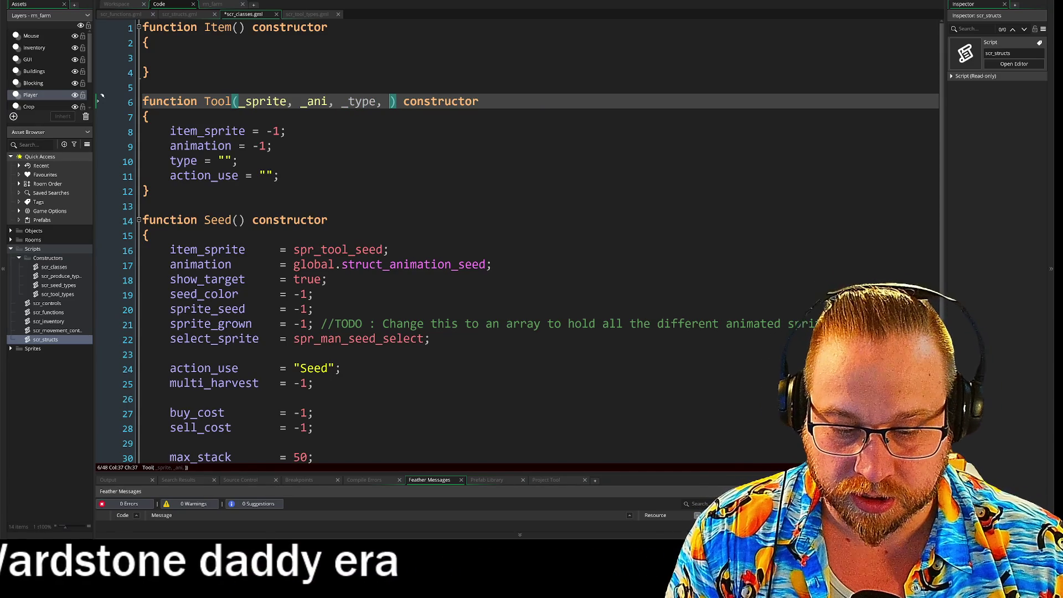
text(_ac)
key(BackSpace)
key(BackSpace)
key(BackSpace)
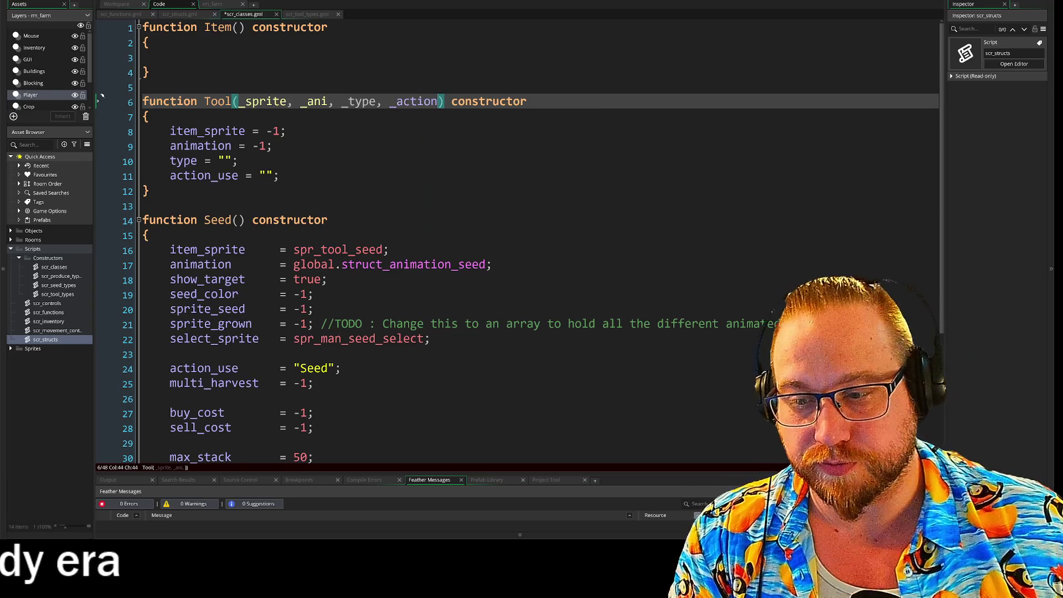
key(Down)
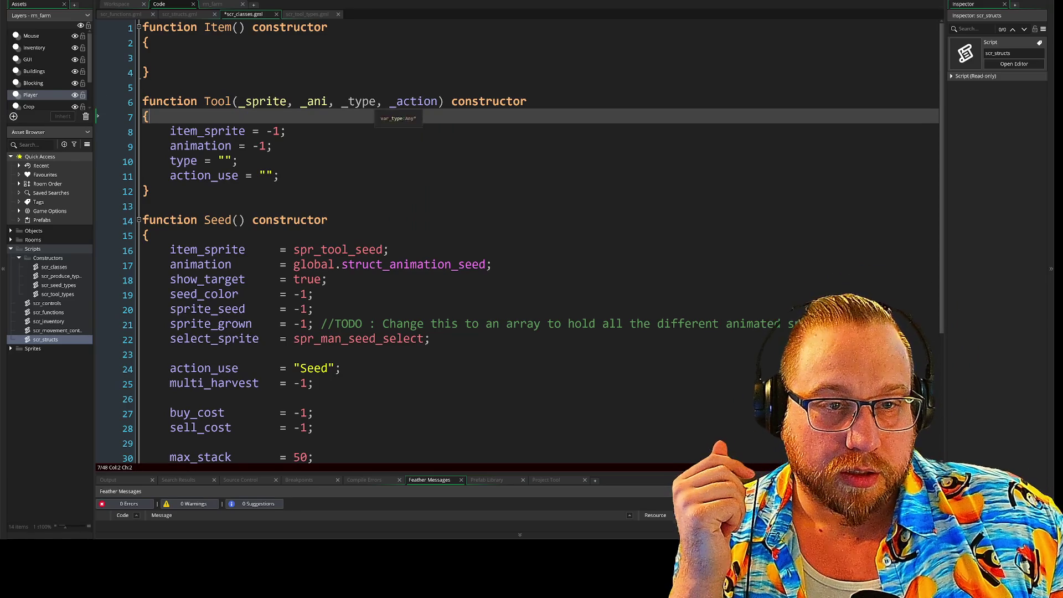
Step: Replace the item_sprite, animation, type and action_use defaults with _sprite, _ani, _type and _action
click(370, 101)
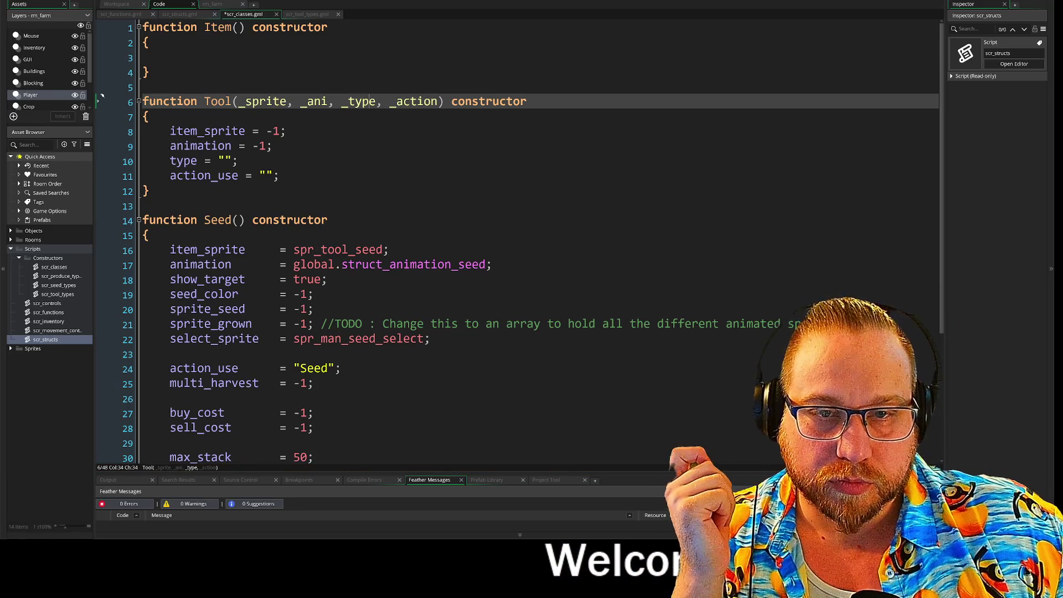
drag(267, 132, 282, 136)
text(sprite)
key(Down)
key(BackSpace)
key(BackSpace)
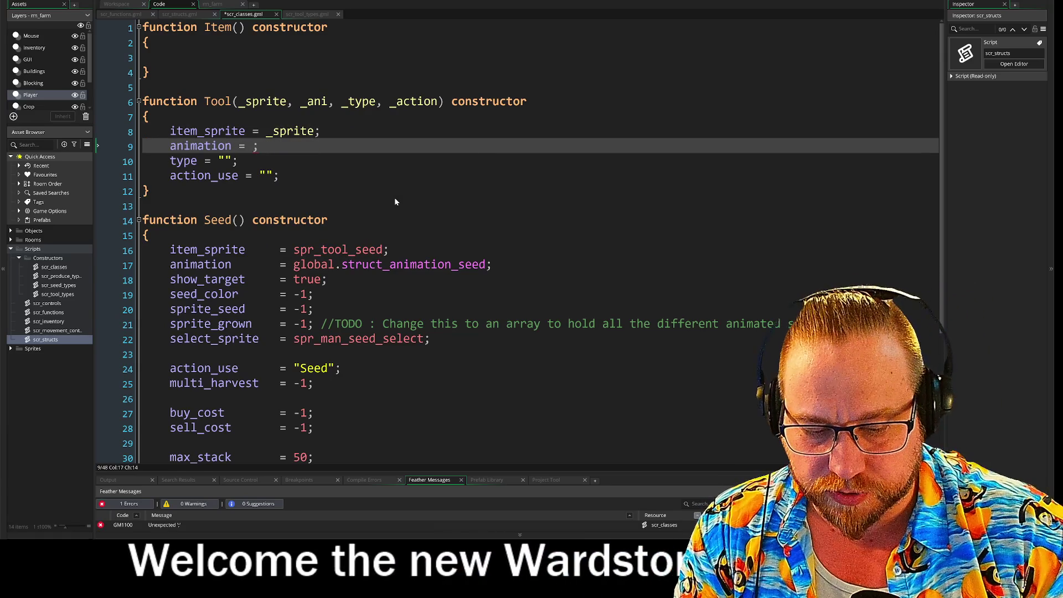
text(_ani)
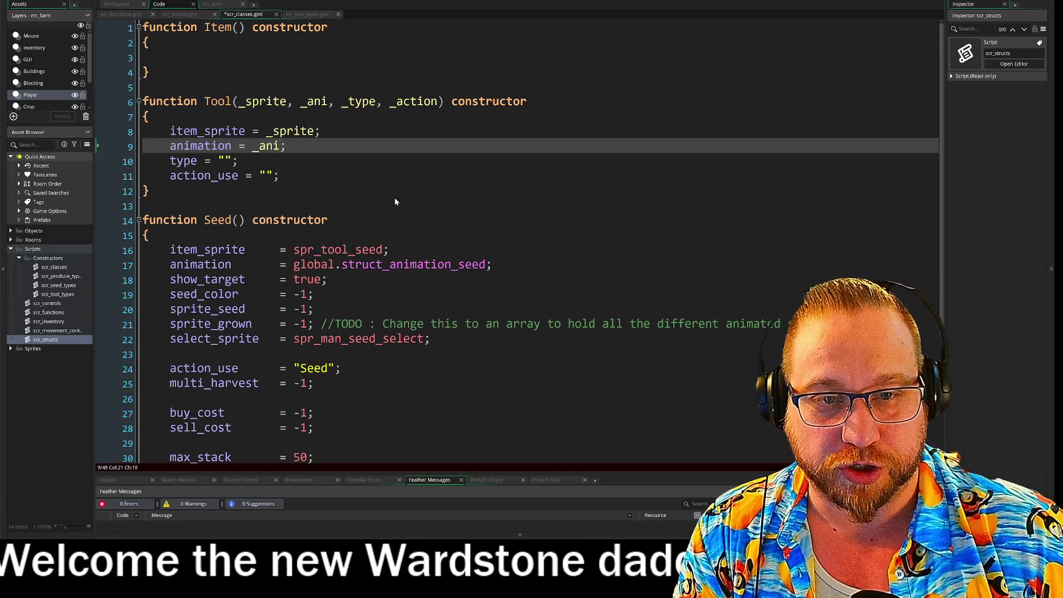
key(Down)
key(Left)
key(BackSpace)
key(BackSpace)
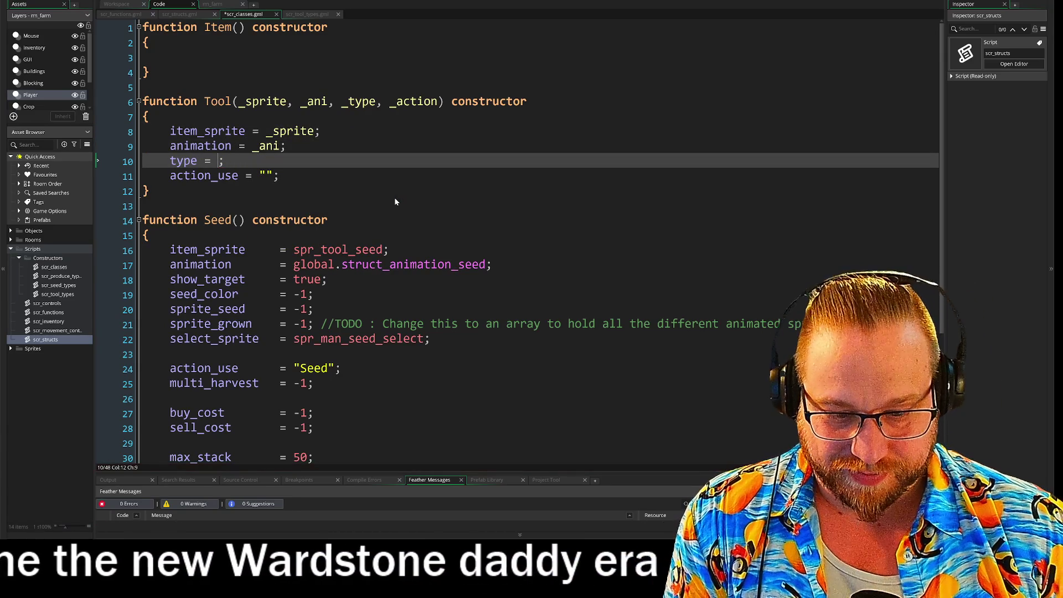
text(_ty)
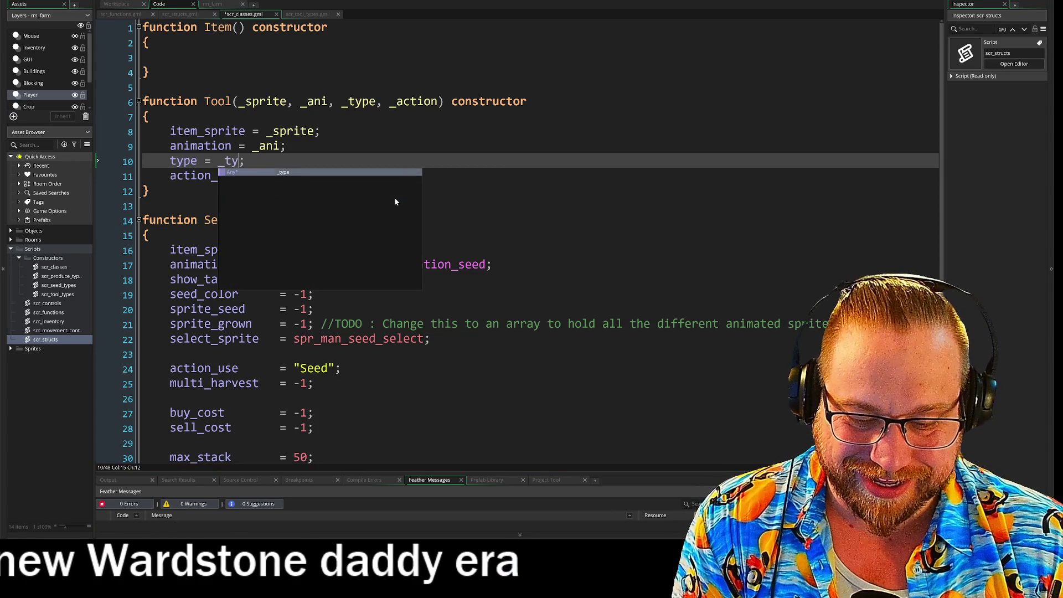
key(Return)
key(Down)
key(Right)
key(Right)
key(BackSpace)
key(BackSpace)
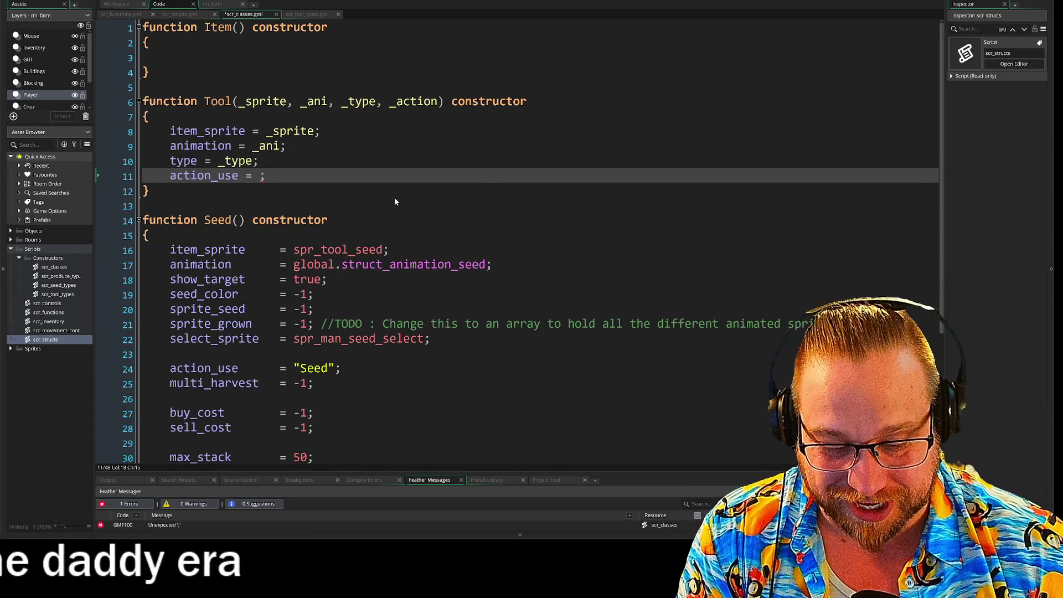
text(_action)
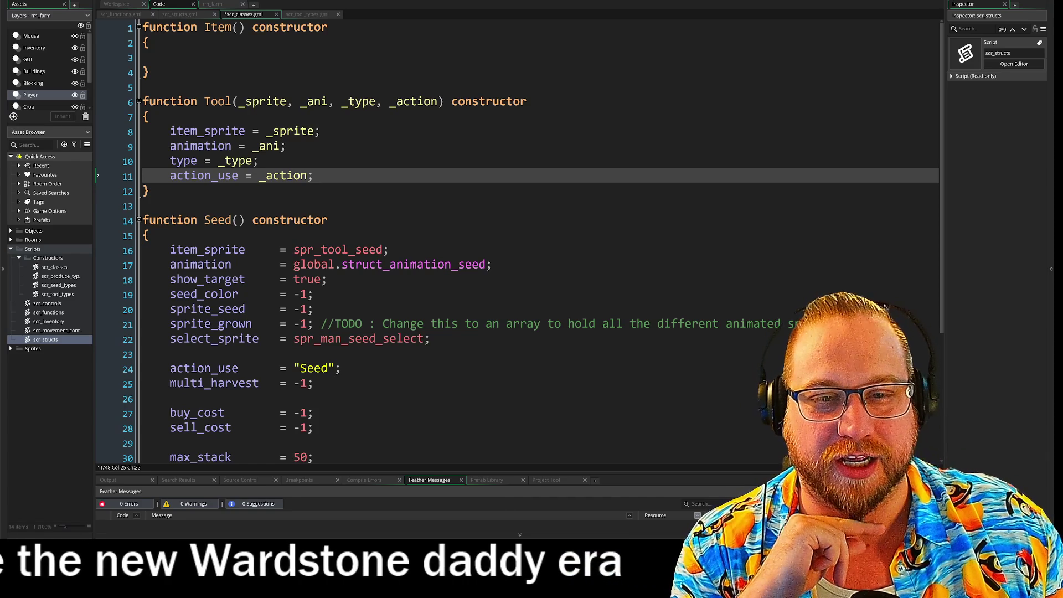
Step: Tab-align the equals signs across Tool's four assignments
click(204, 160)
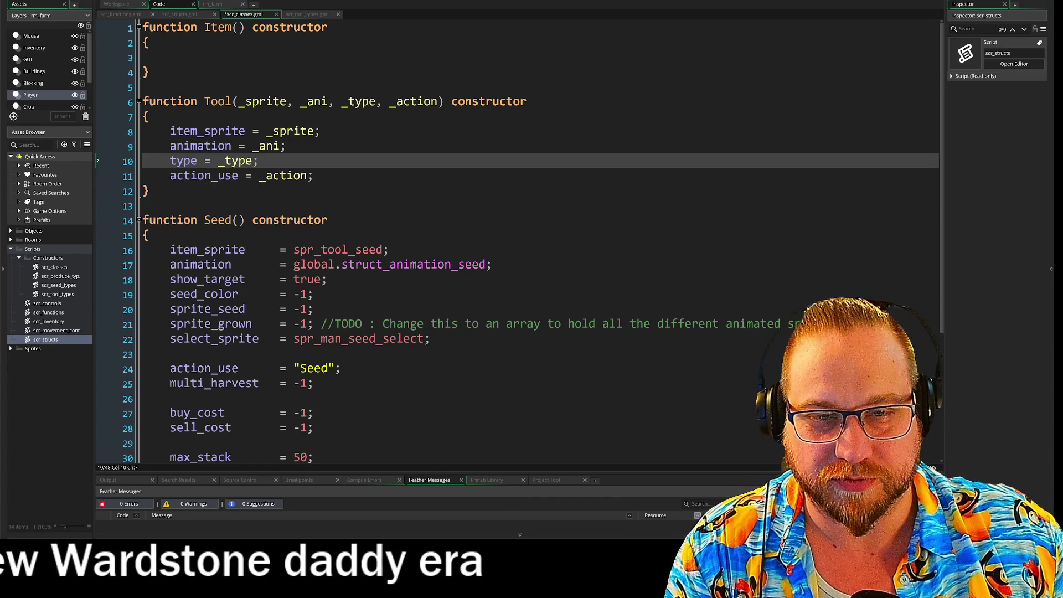
key(BackSpace)
key(Tab)
key(Tab)
click(245, 175)
key(Tab)
click(238, 145)
key(Tab)
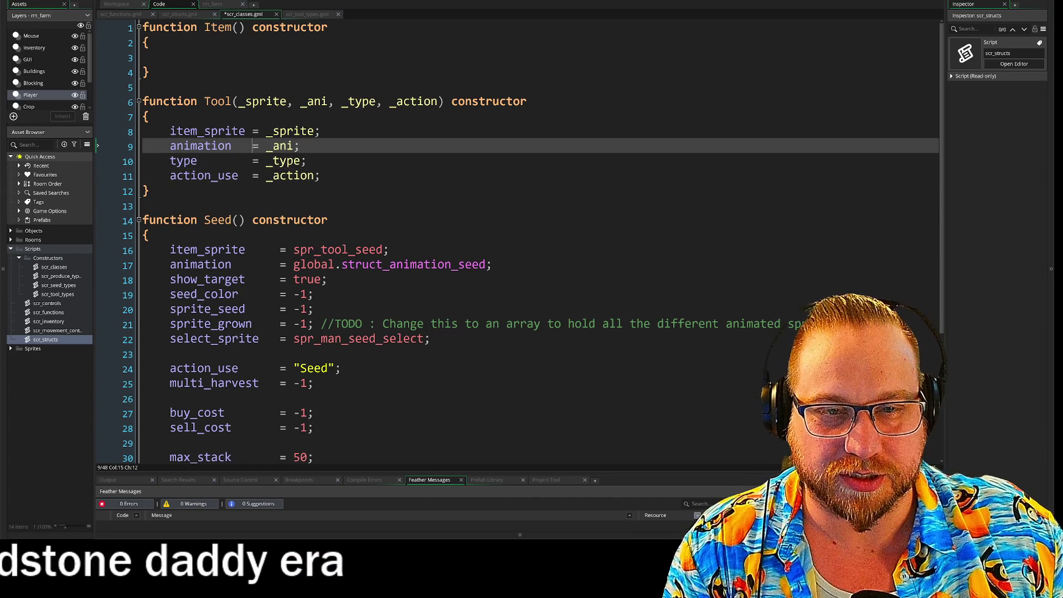
click(252, 131)
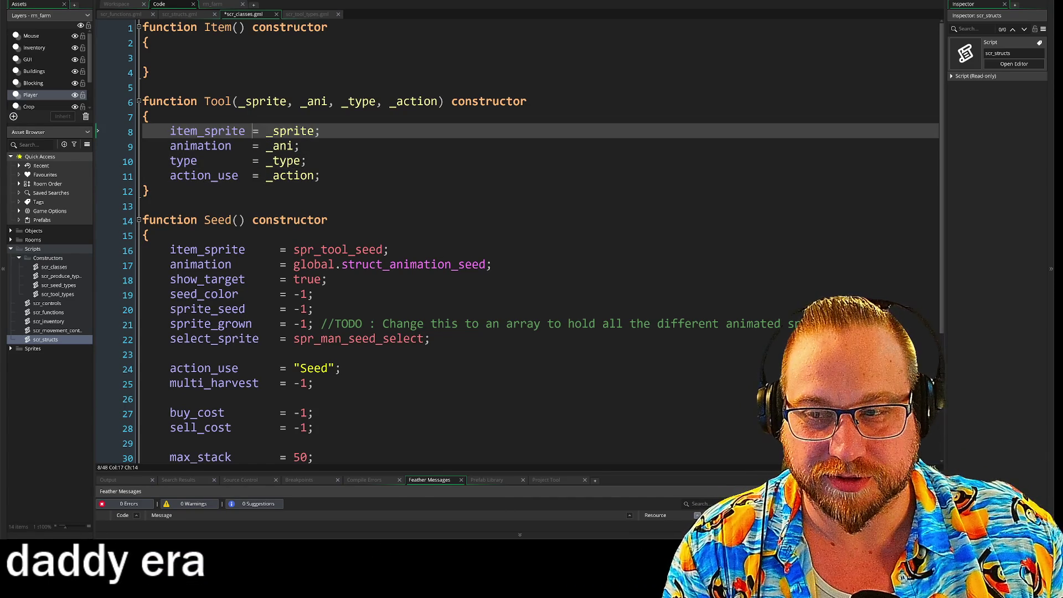
click(144, 206)
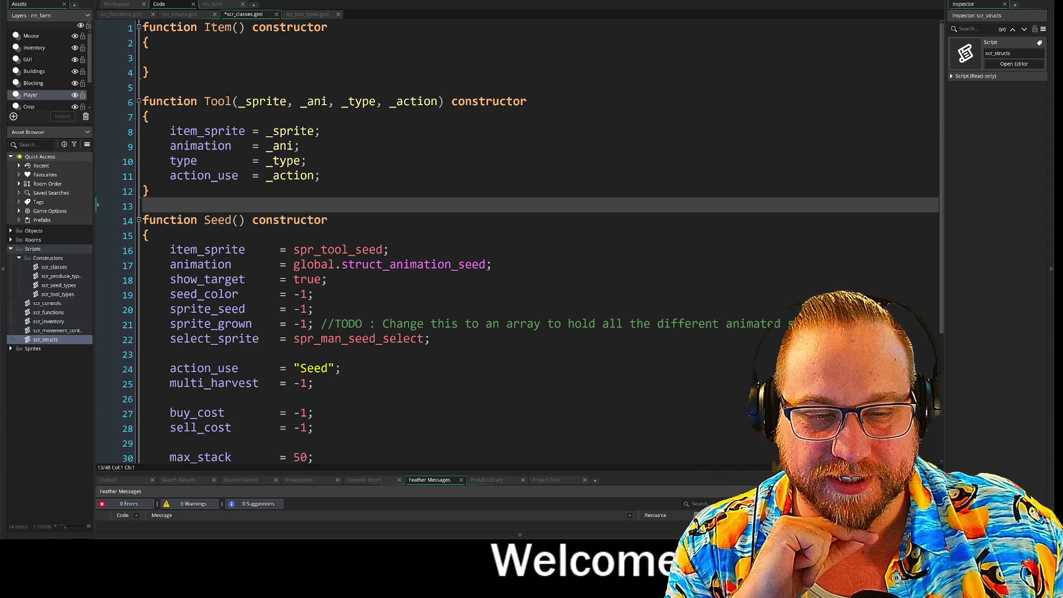
scroll(518, 241, down, 1)
scroll(519, 240, up, 1)
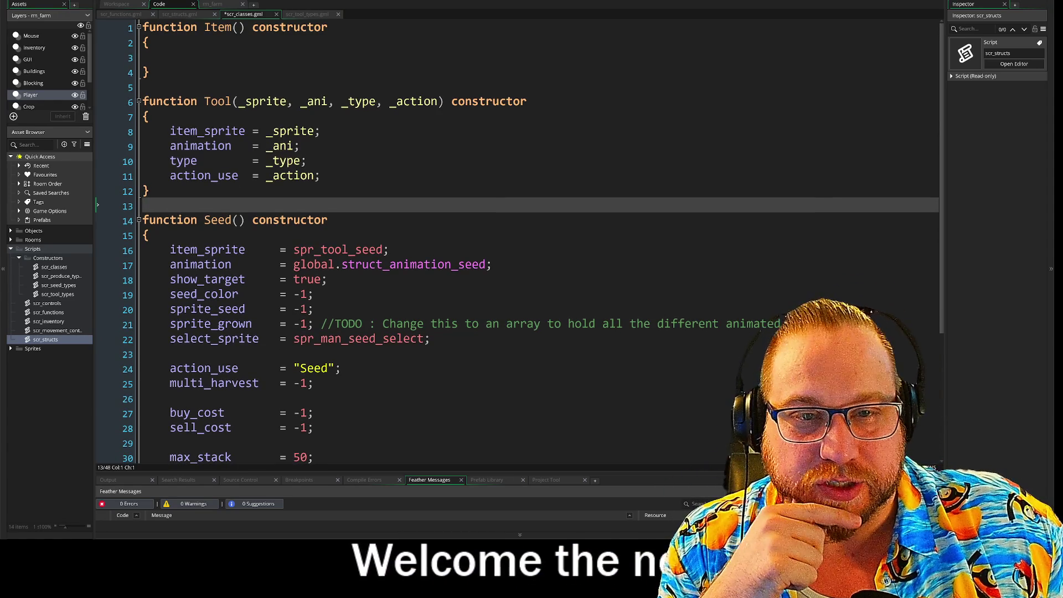
drag(143, 101, 320, 175)
click(320, 175)
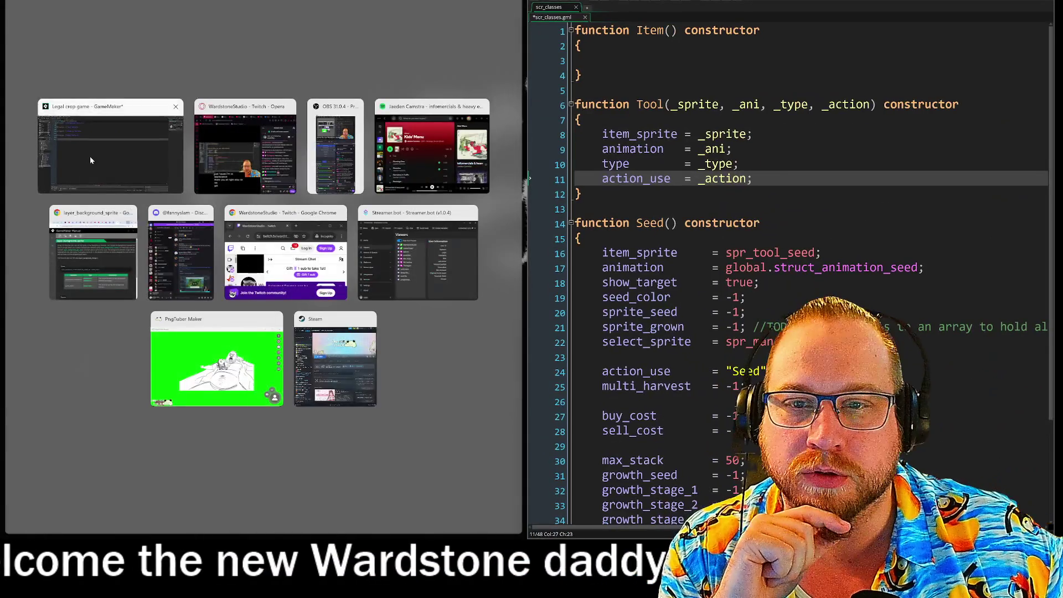
click(102, 171)
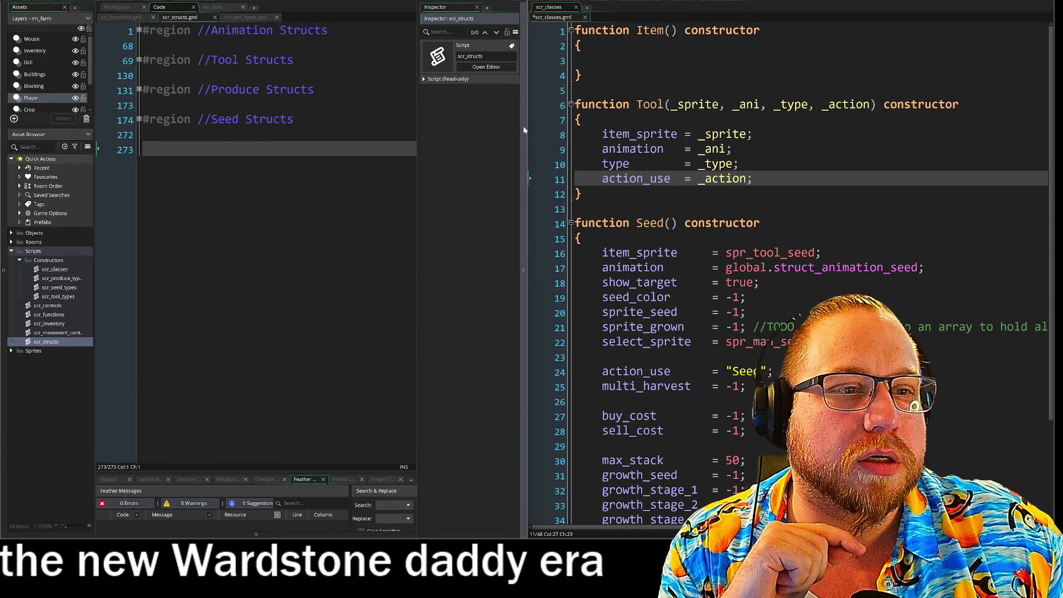
click(477, 7)
click(253, 17)
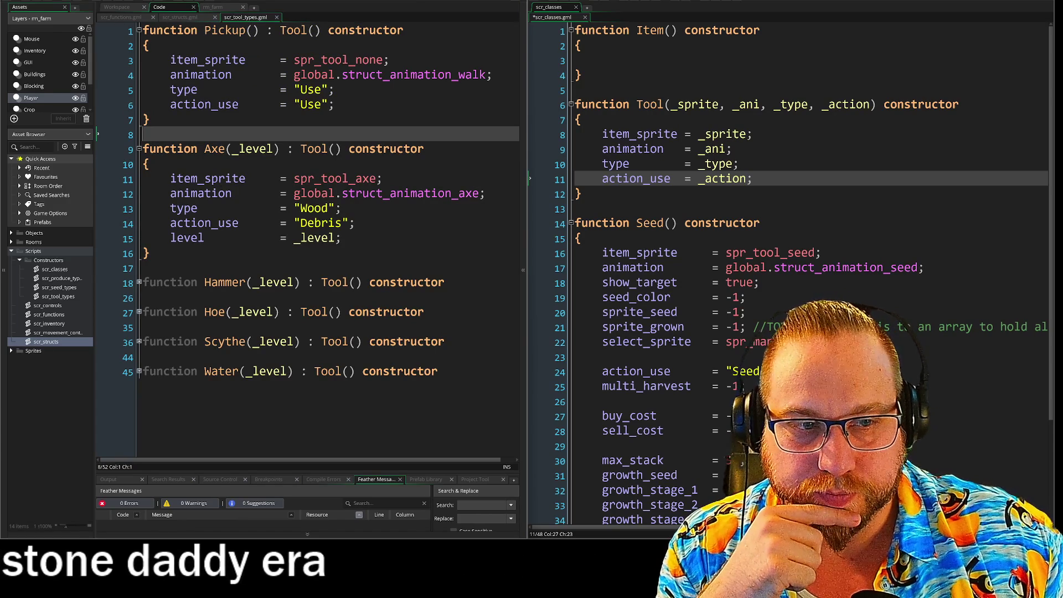
click(144, 268)
click(4, 269)
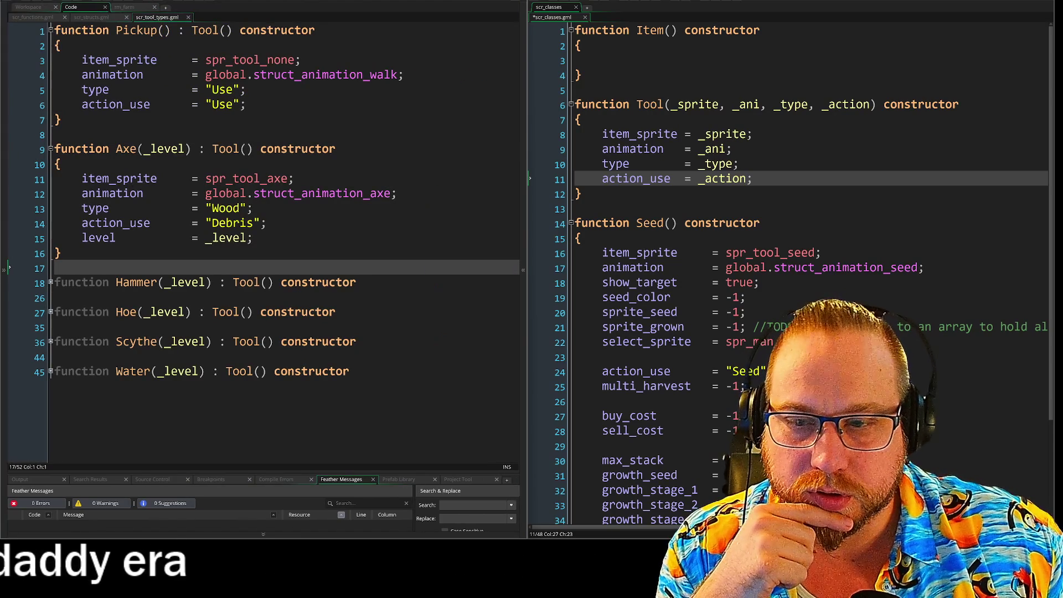
click(13, 367)
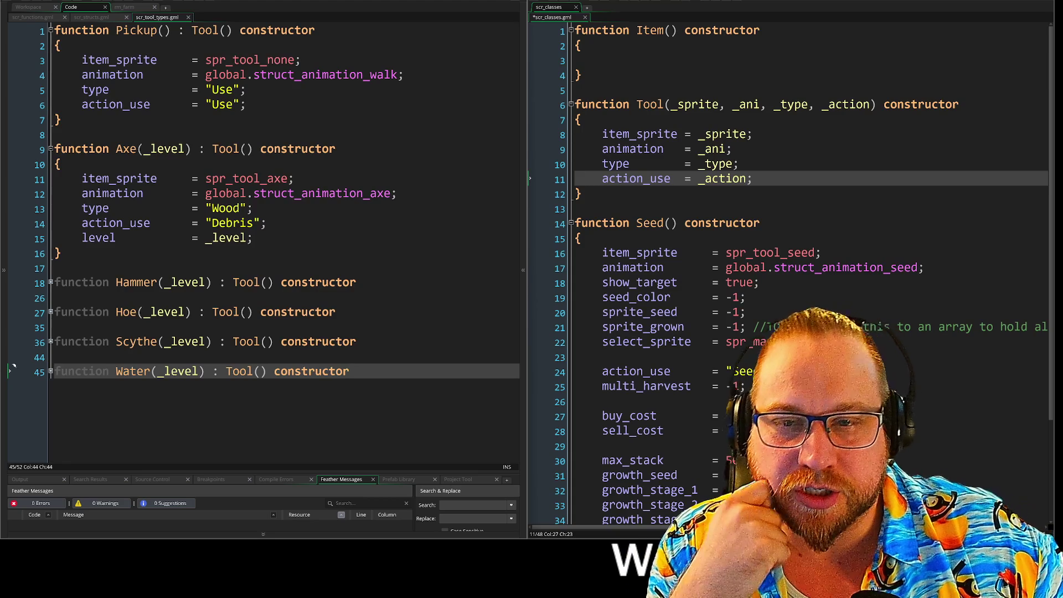
click(51, 148)
click(51, 31)
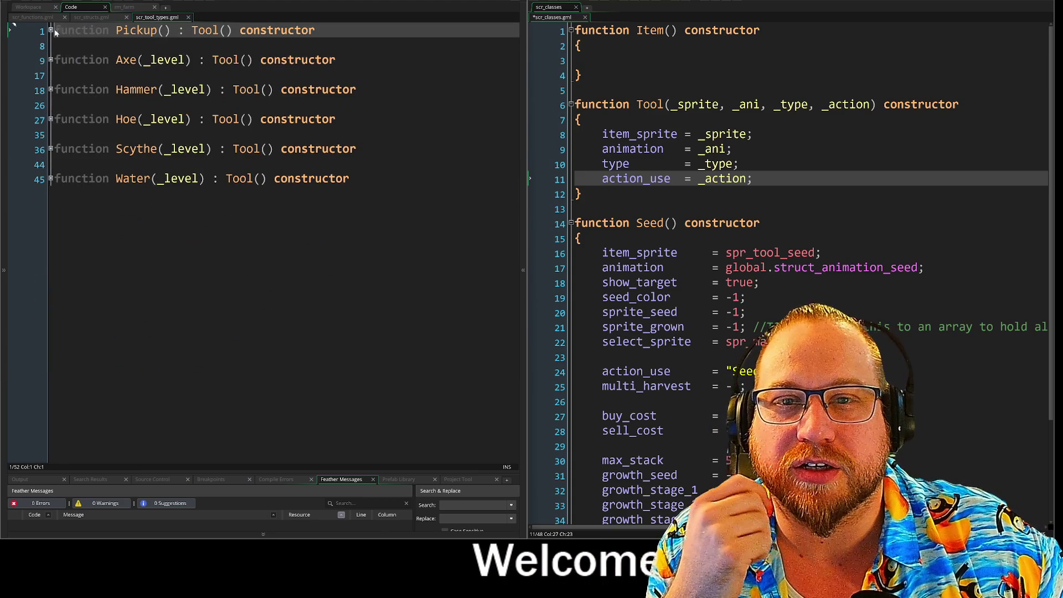
key(ctrl+shift+End)
key(Right)
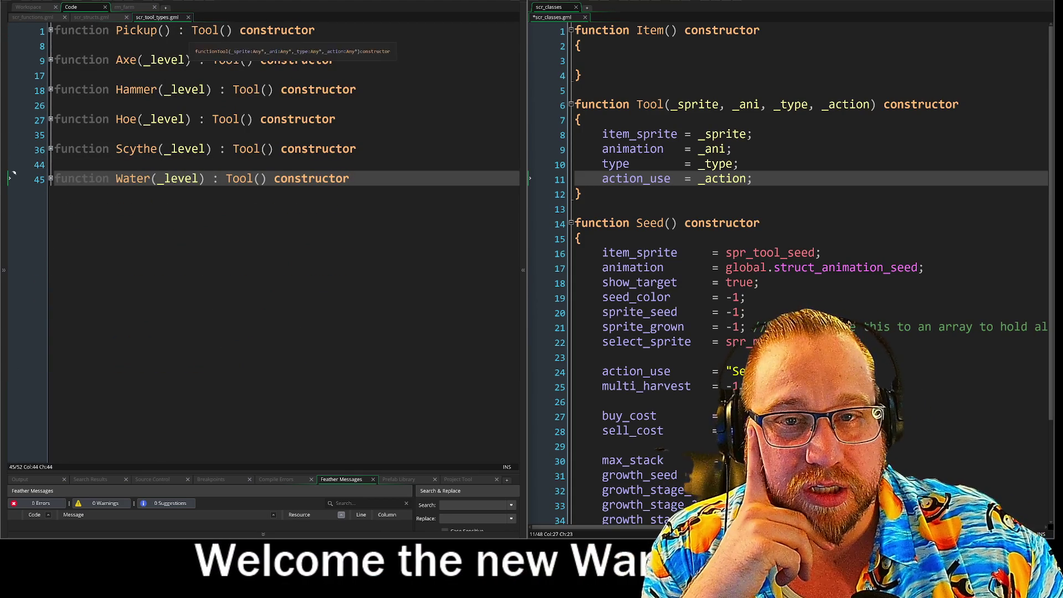
click(13, 55)
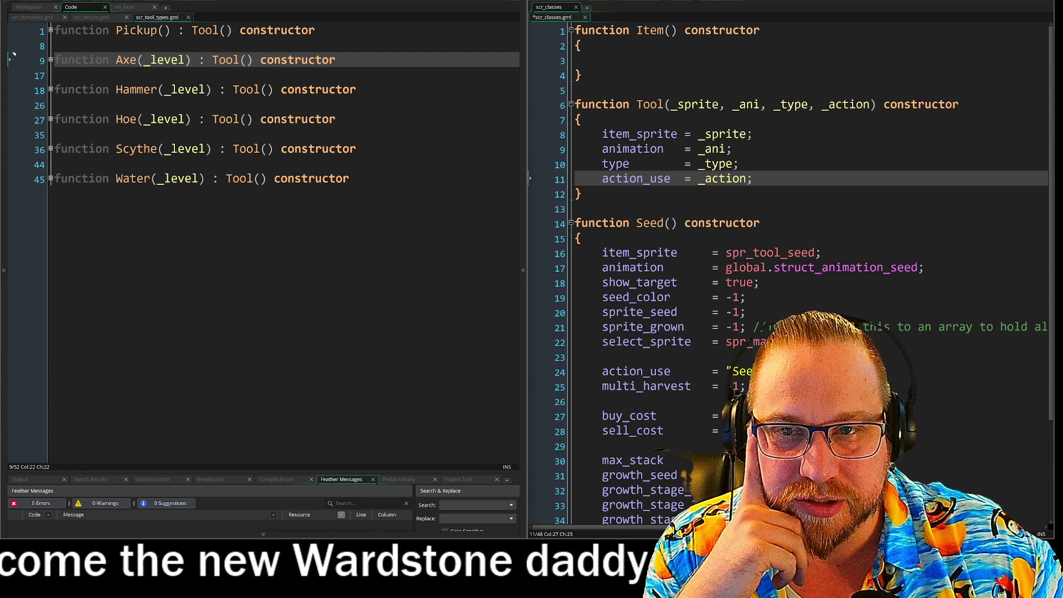
click(14, 28)
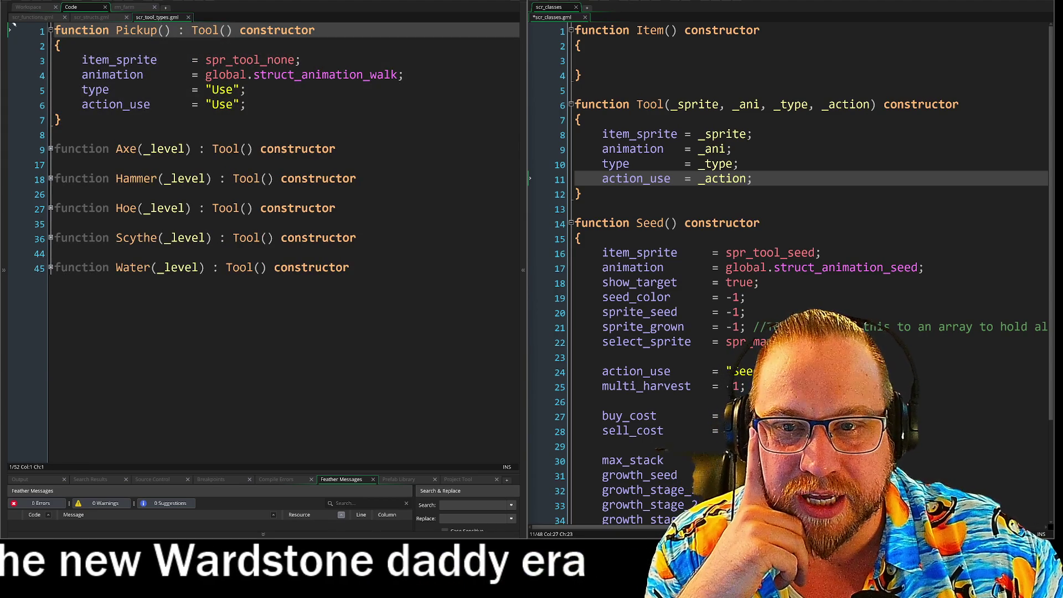
click(13, 149)
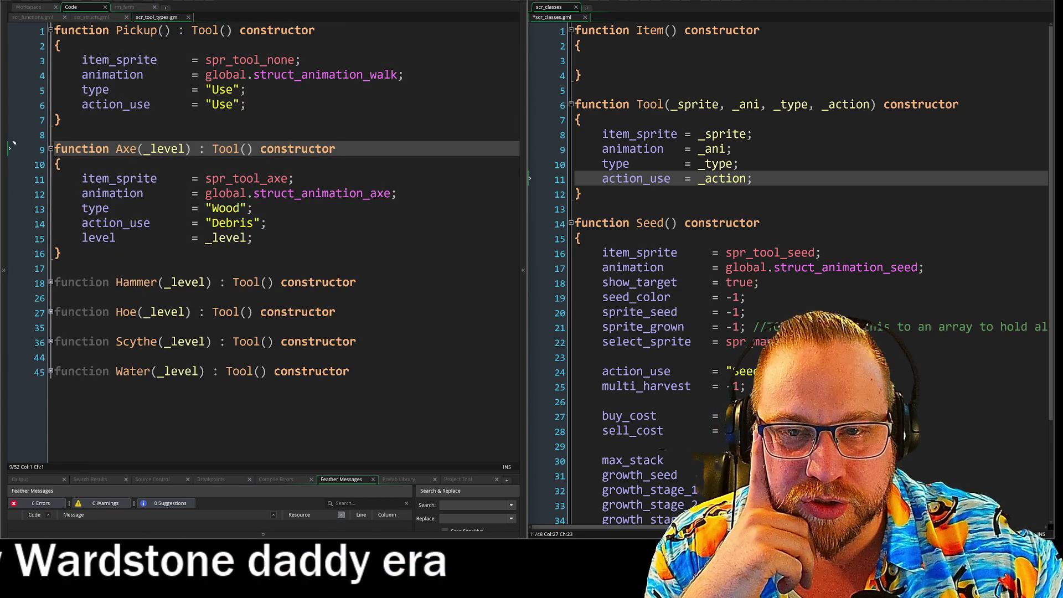
click(60, 253)
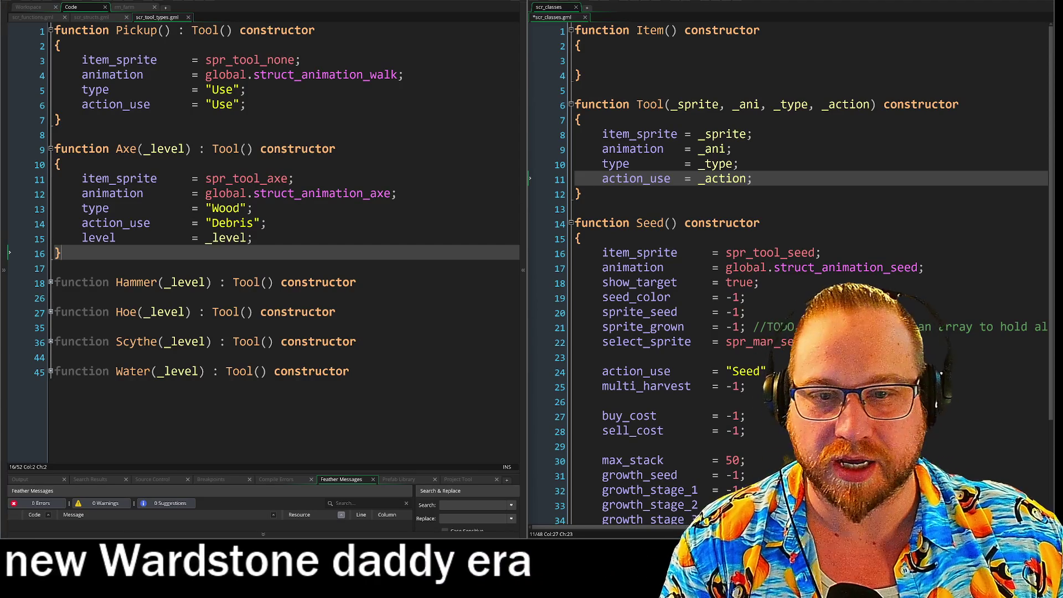
mouse_move(268, 222)
mouse_down()
mouse_move(82, 223)
mouse_move(50, 181)
mouse_up()
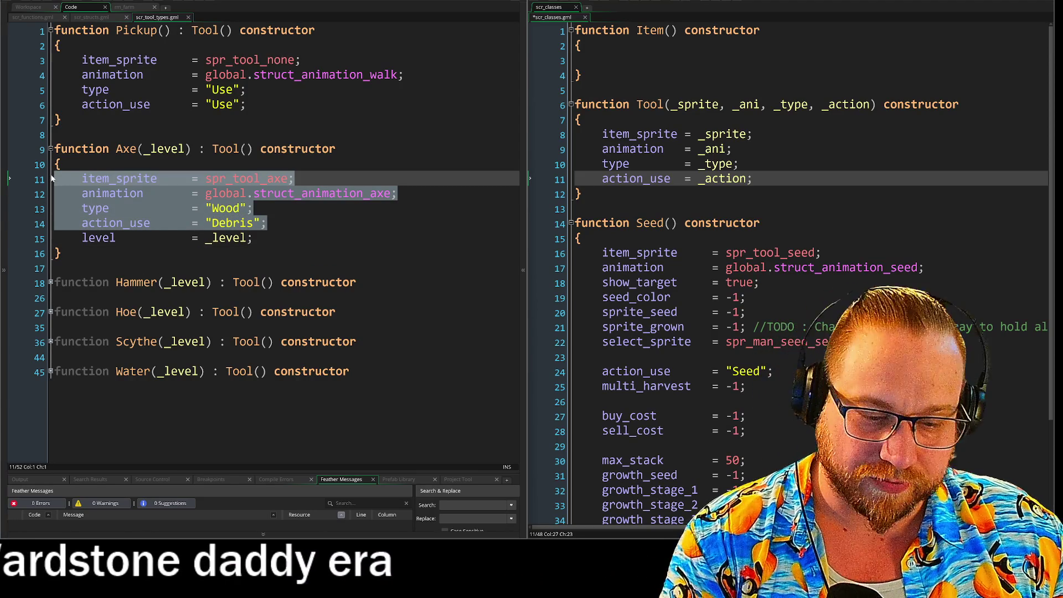
Step: Delete Axe's sprite, animation, type and action_use lines, then select its Tool() call
key(BackSpace)
key(BackSpace)
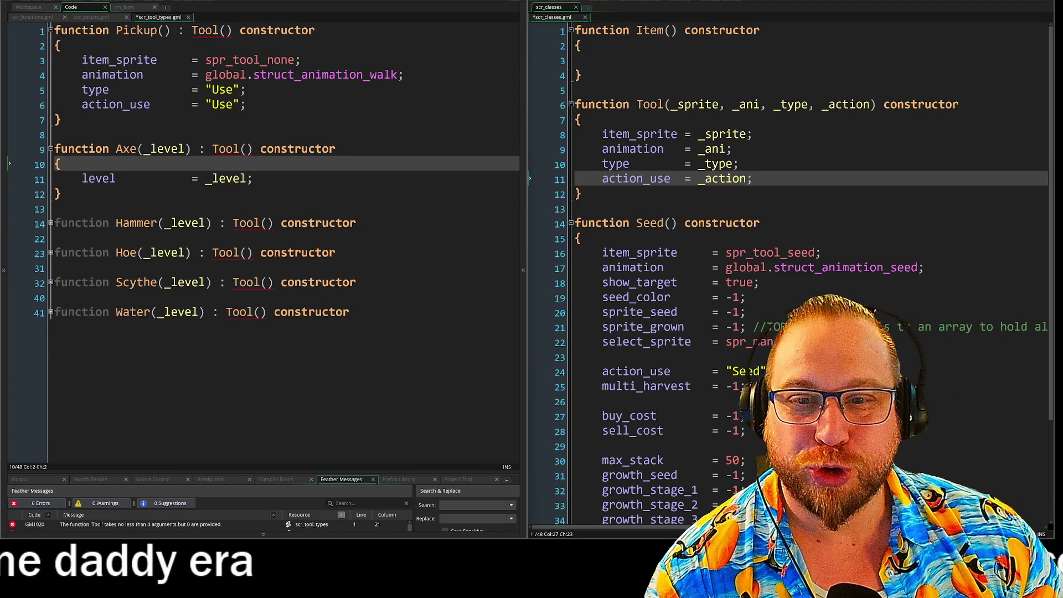
click(253, 178)
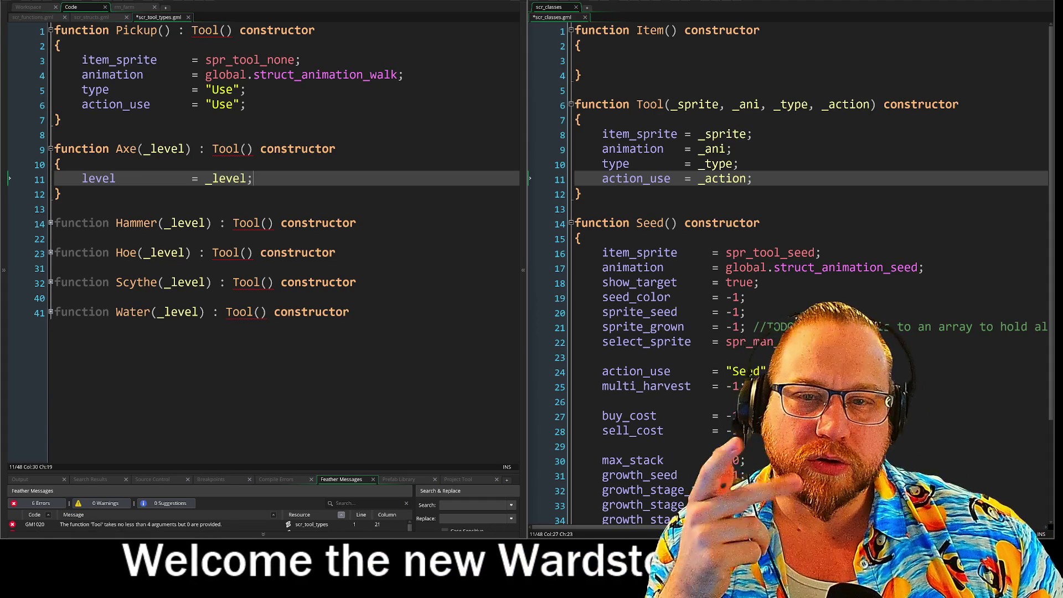
click(192, 148)
key(Right)
key(Right)
key(Right)
key(shift+End)
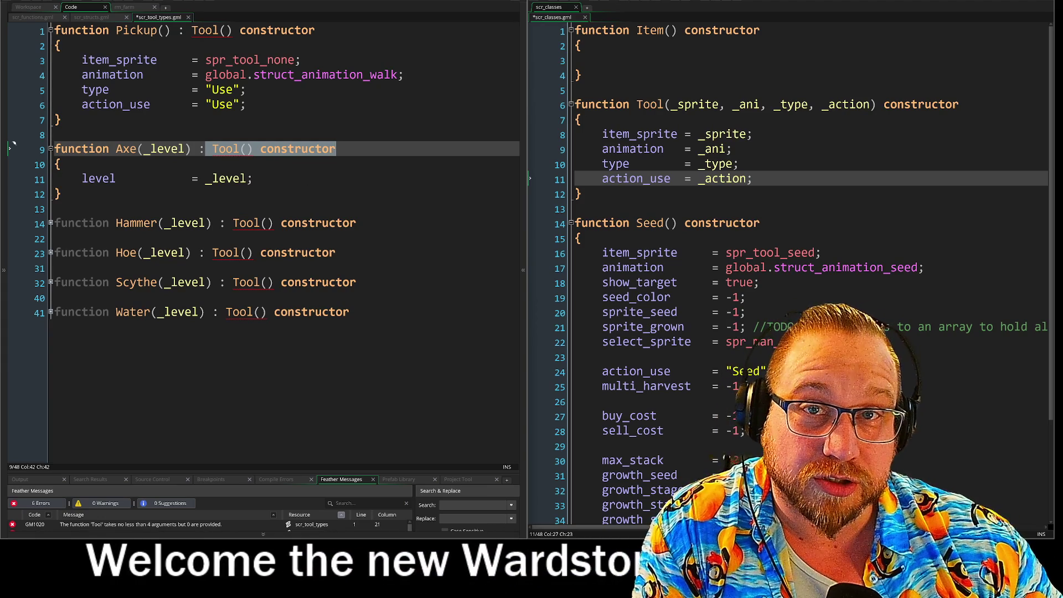
mouse_move(247, 104)
mouse_down()
mouse_move(83, 88)
mouse_move(189, 74)
mouse_up()
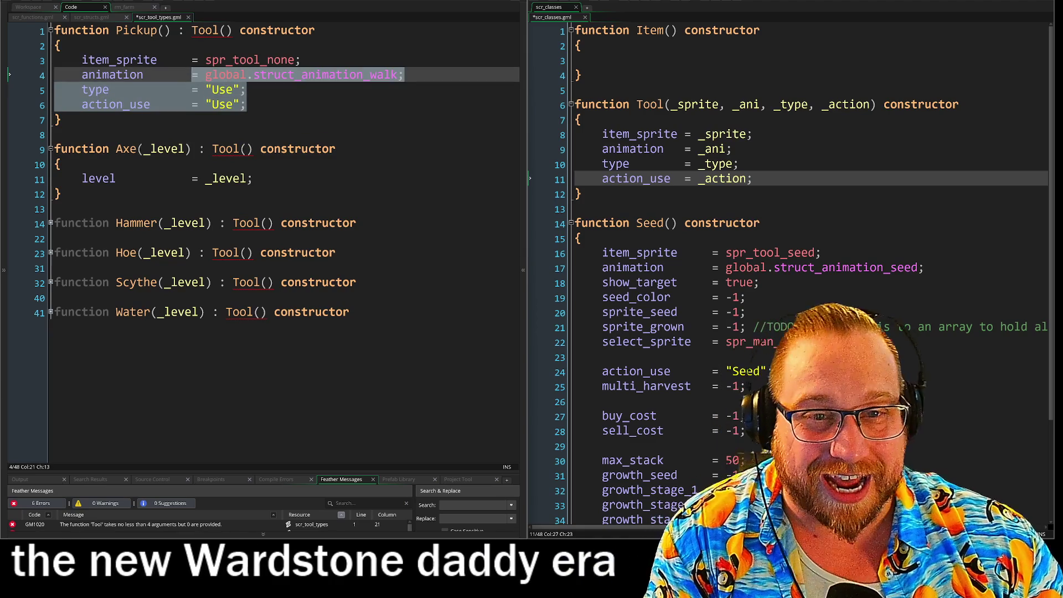
click(247, 104)
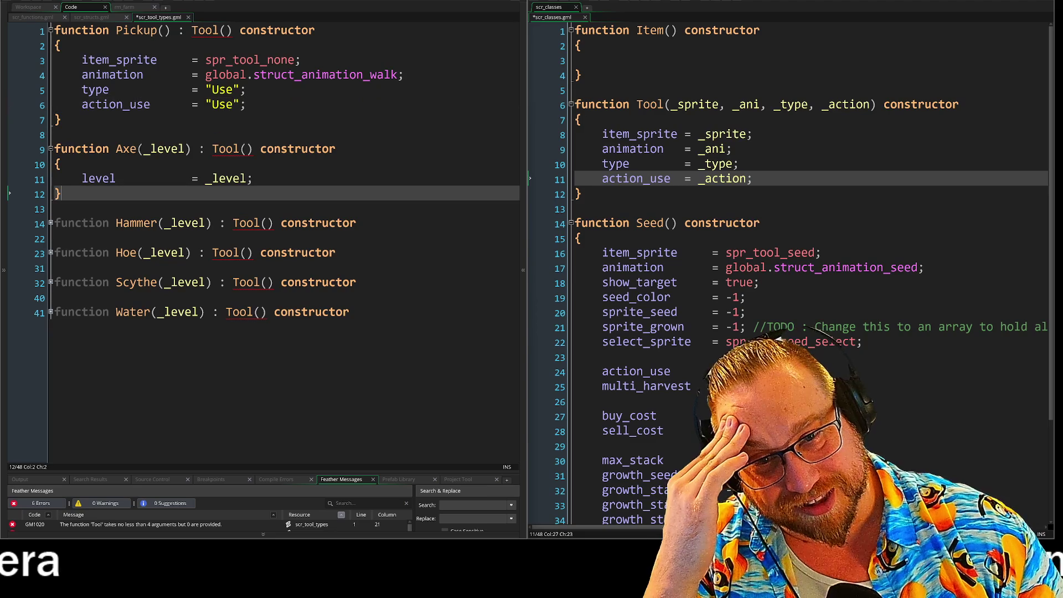
click(253, 179)
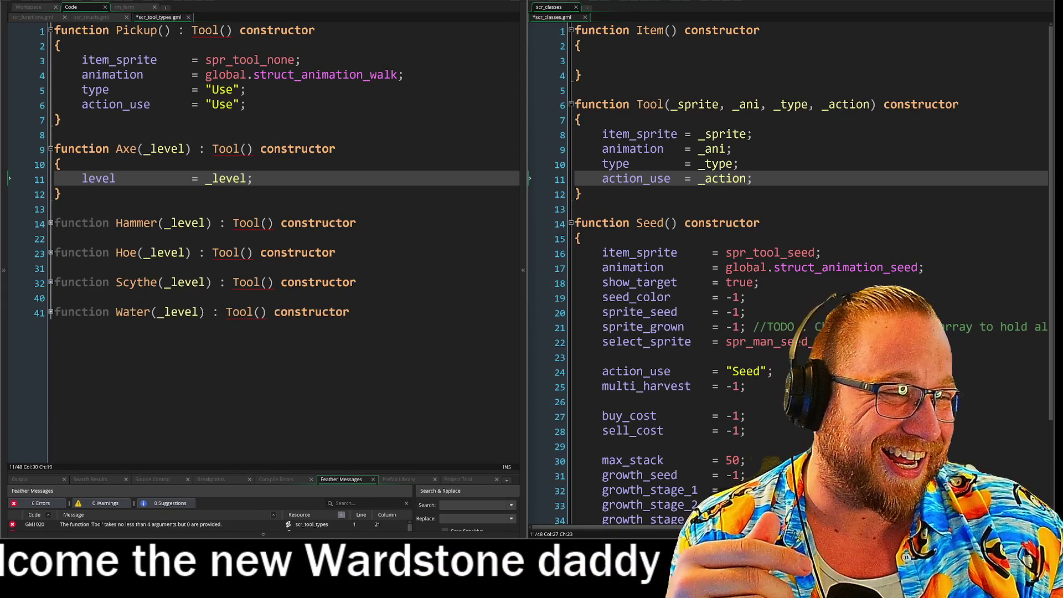
click(576, 209)
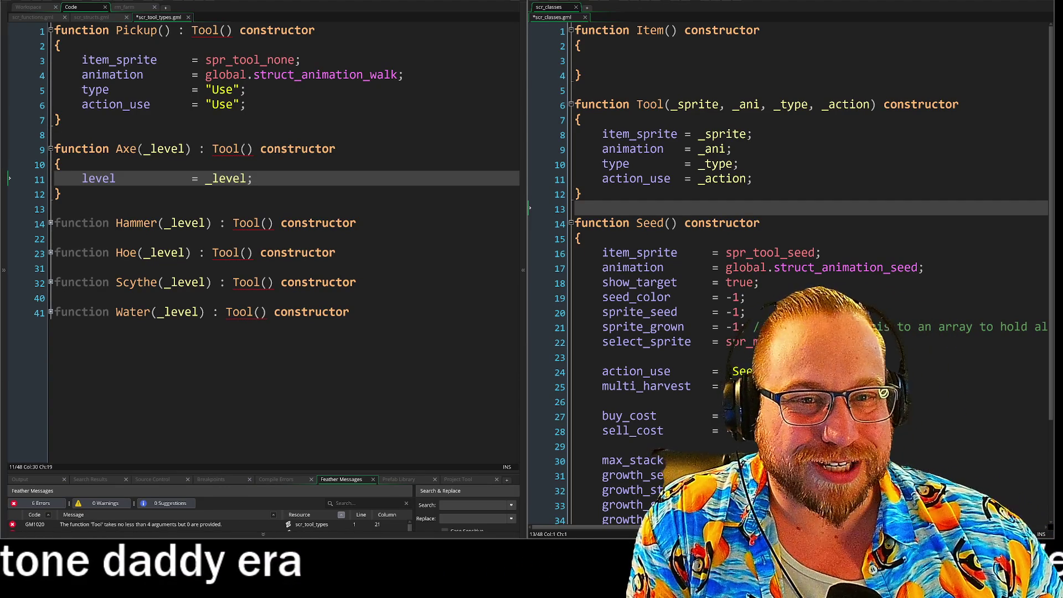
Step: Move the cursor to the end of Tool's parameter list, right after _action
click(247, 104)
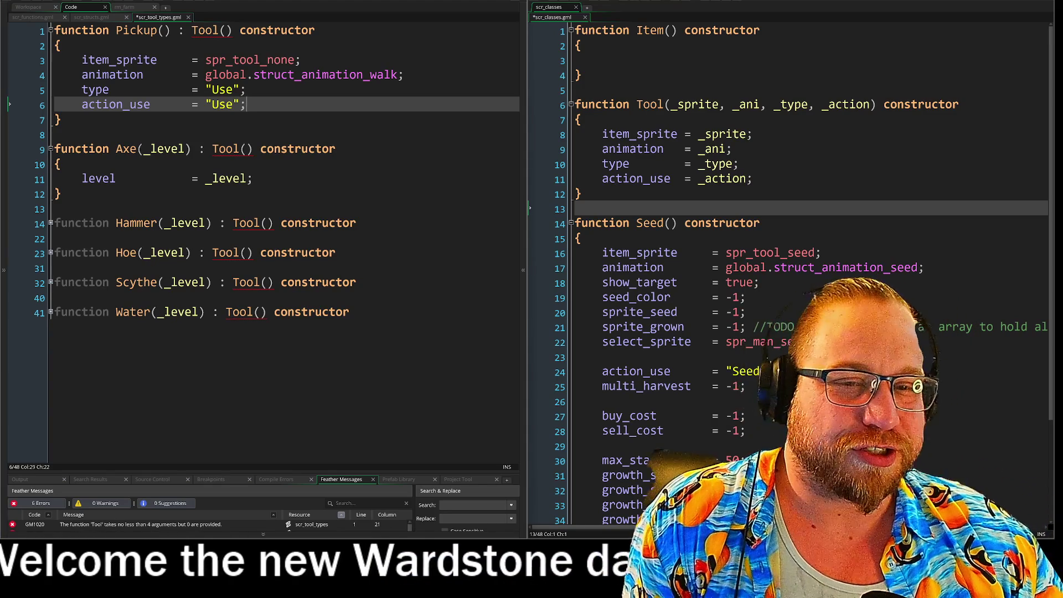
mouse_move(232, 154)
key(Down)
key(Down)
key(Down)
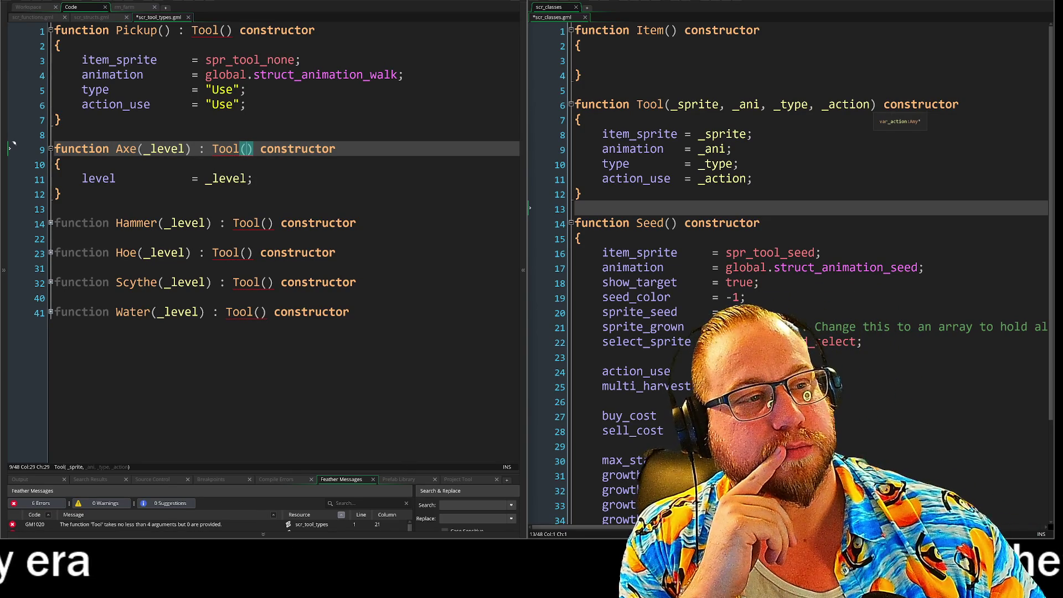
click(869, 104)
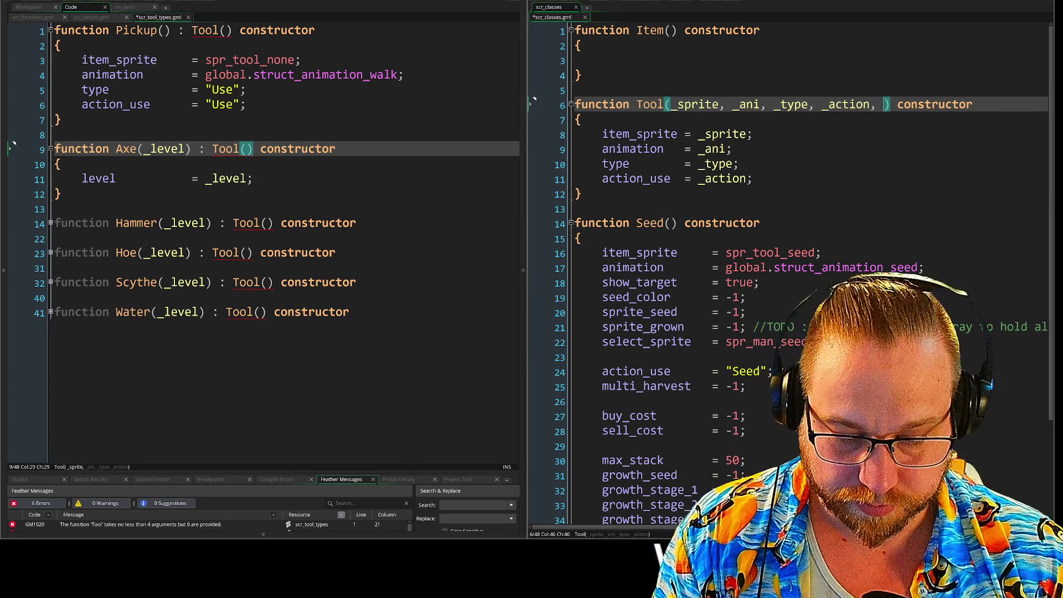
Step: Add a _level parameter to Tool and assign level = _level below action_use
text(level)
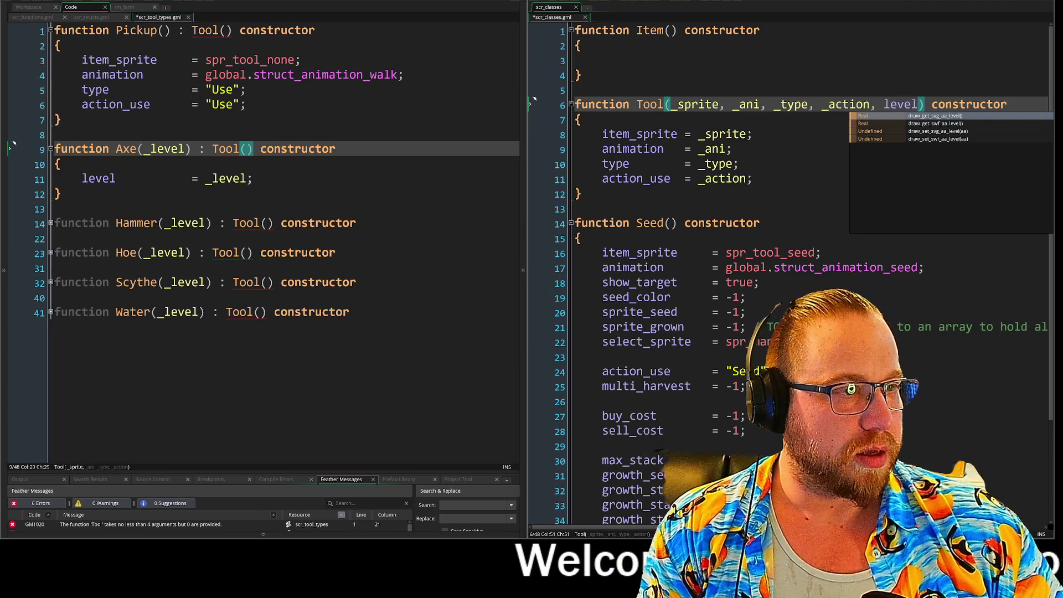
key(ctrl+Left)
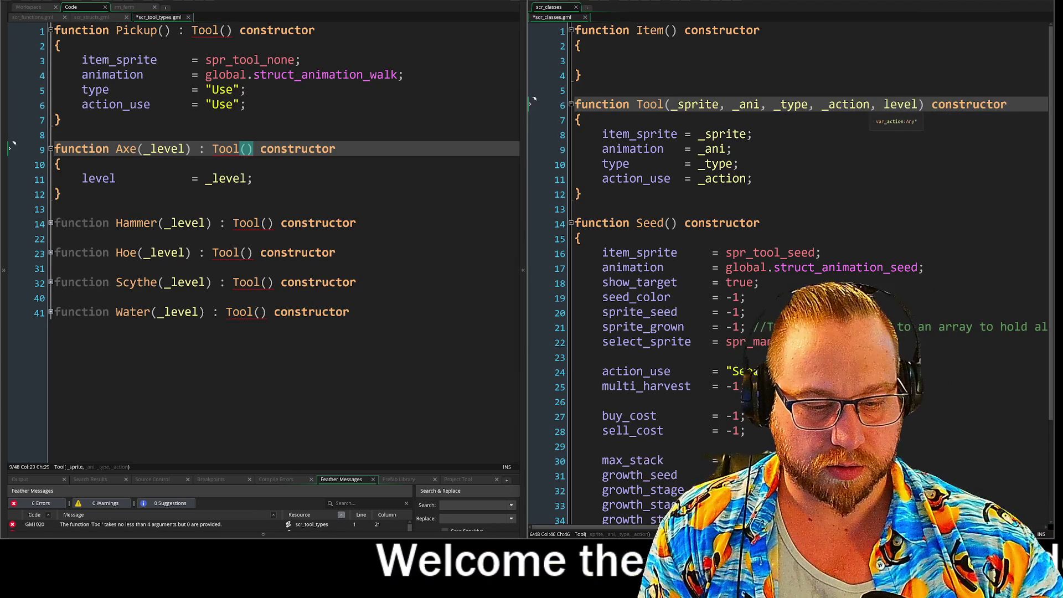
text(_)
click(752, 178)
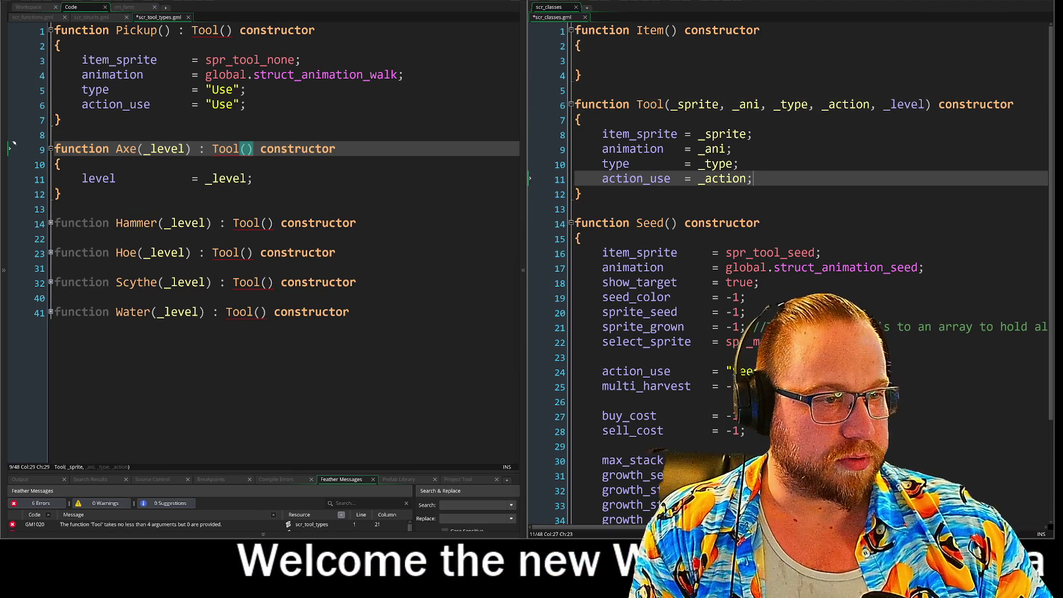
key(Return)
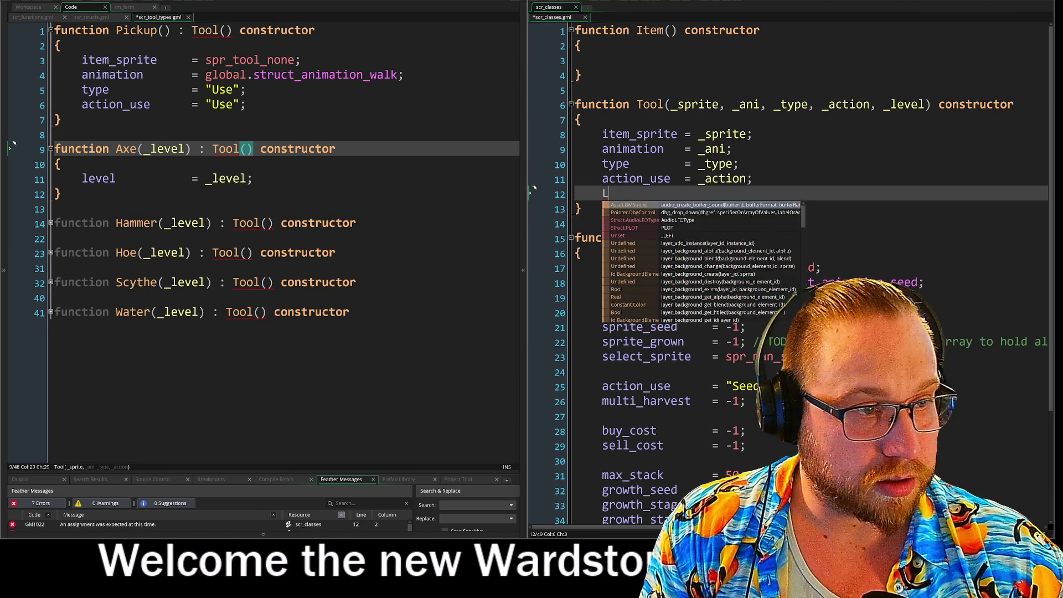
text(level)
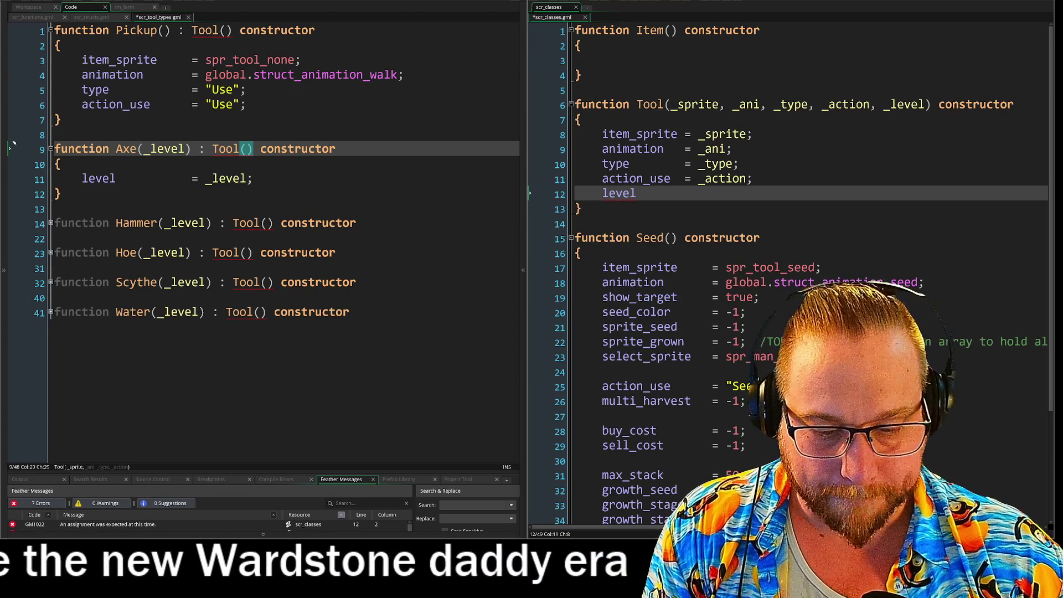
key(Tab)
text(= _)
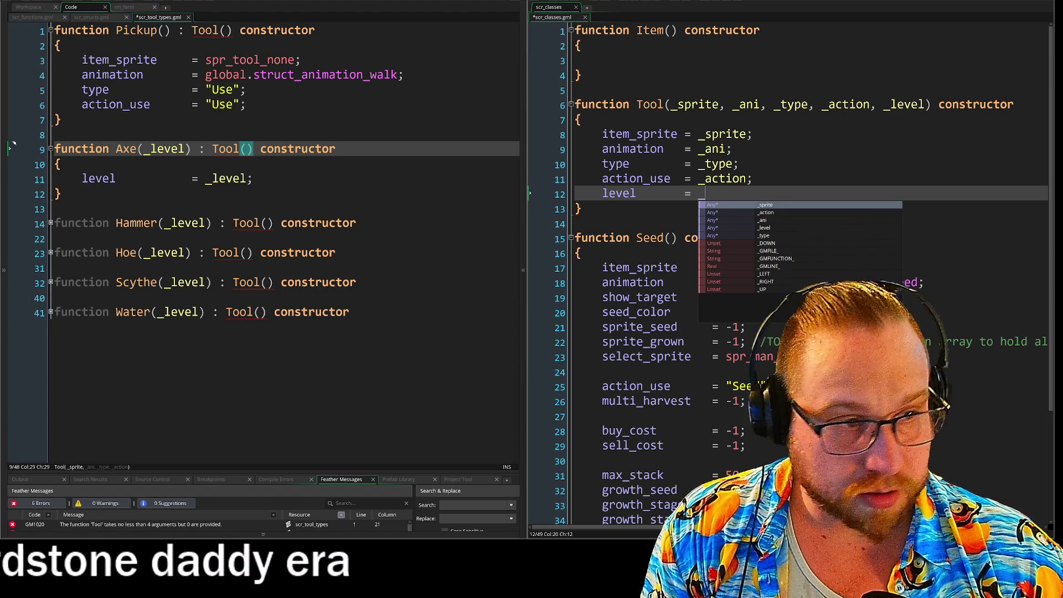
text(level)
key(Escape)
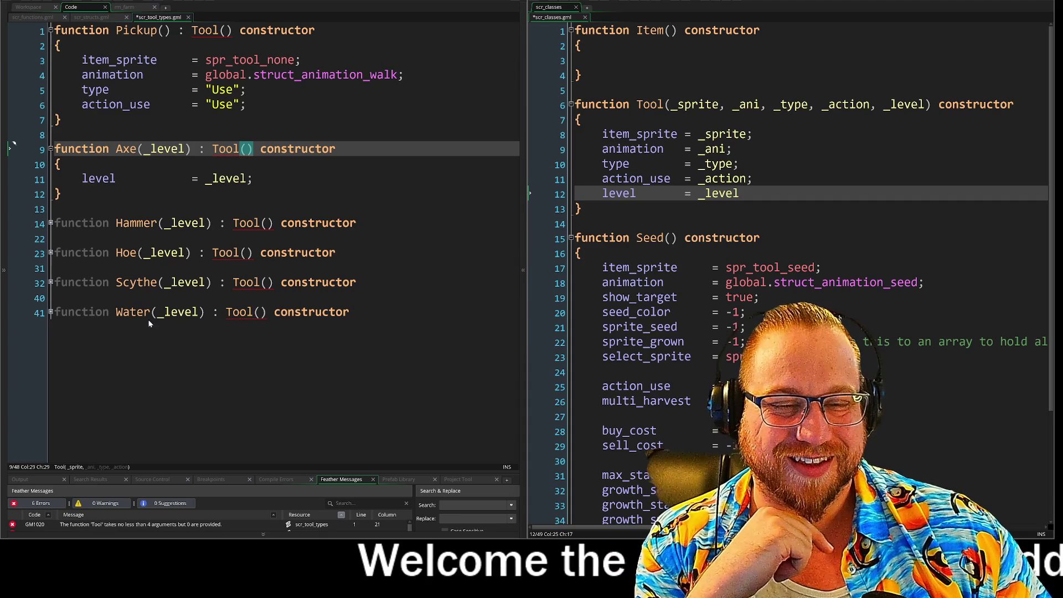
click(51, 312)
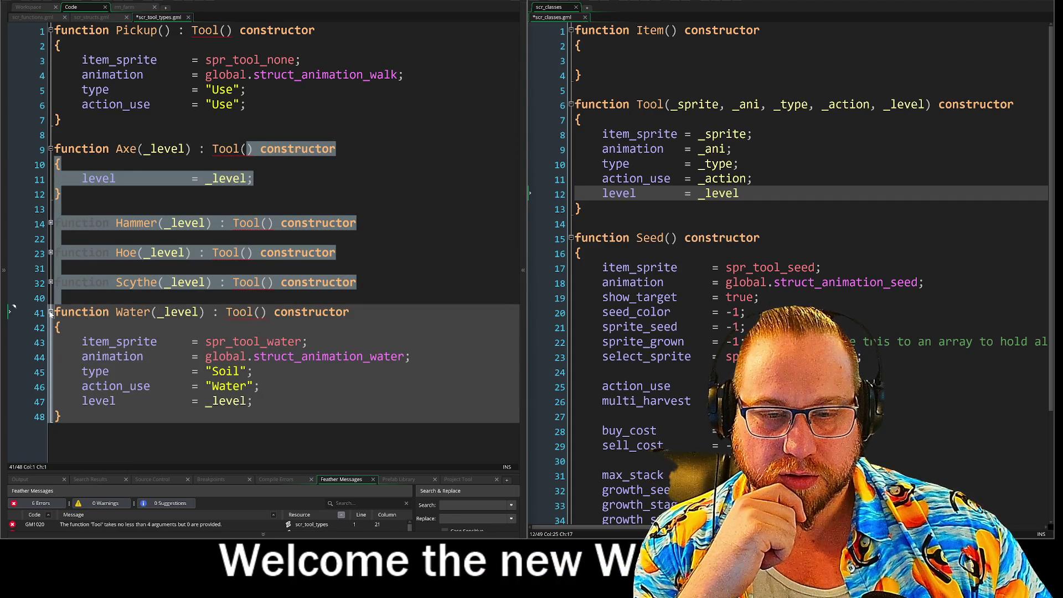
click(50, 313)
click(51, 283)
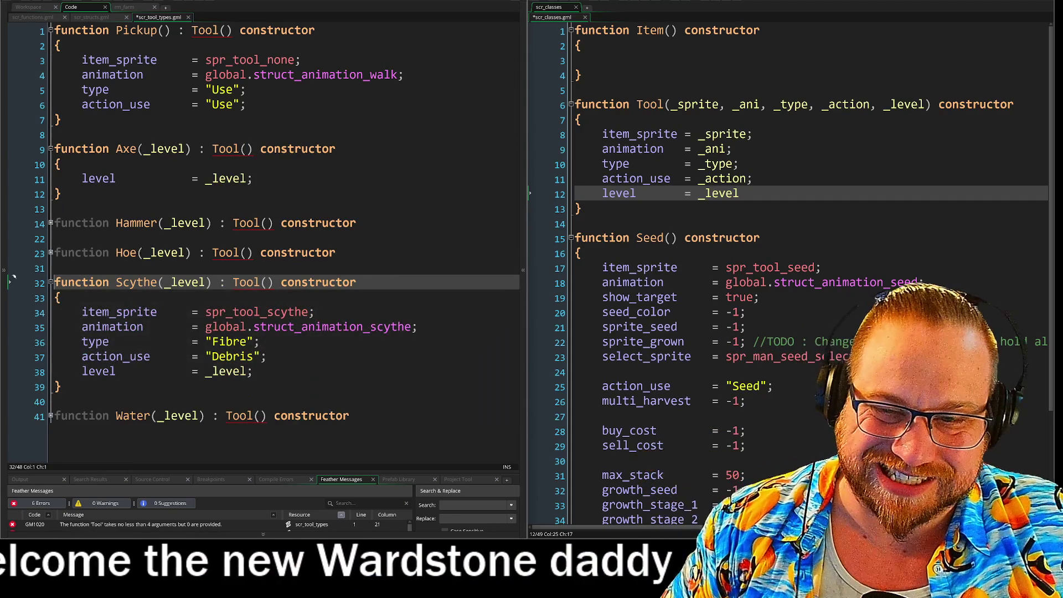
click(51, 283)
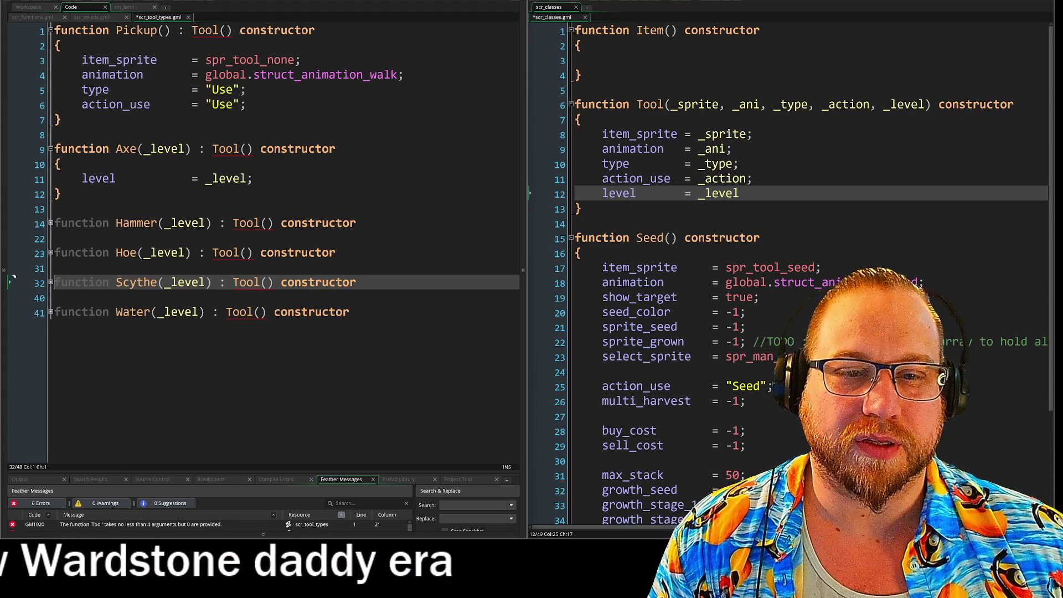
click(51, 223)
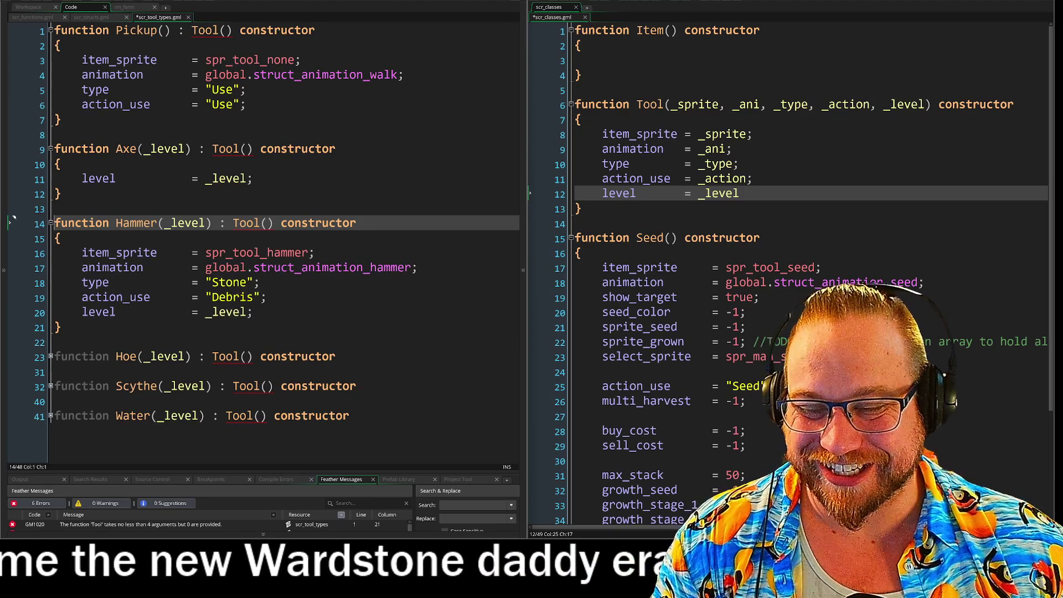
Step: Select and deselect 'constructor' on the Hammer line, then return to obj_player's Step event
key(End)
key(ctrl+Left)
key(ctrl+shift+Right)
key(Right)
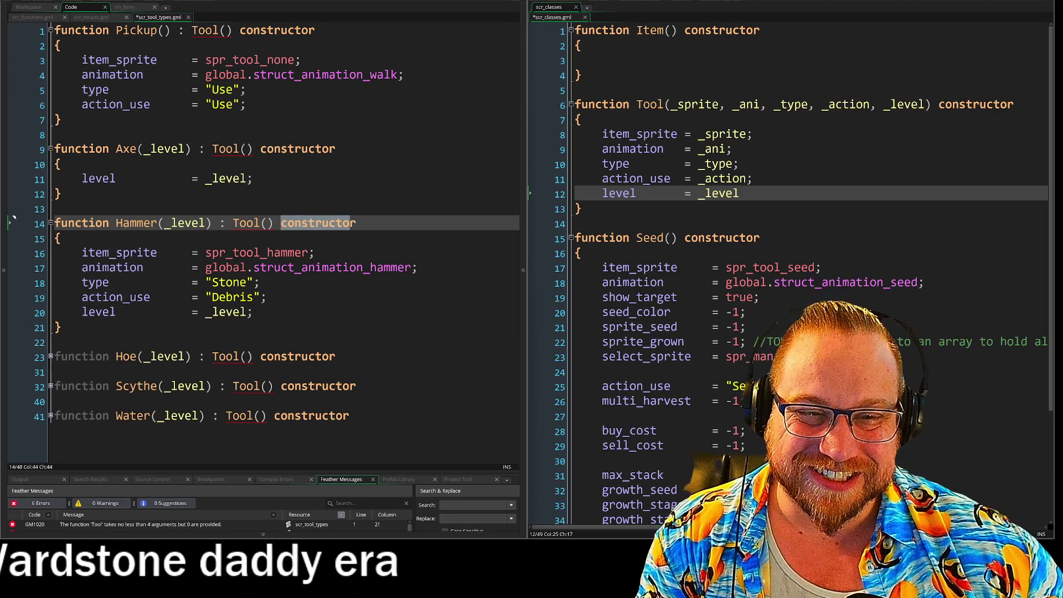
key(shift+Right)
key(shift+Right)
key(Right)
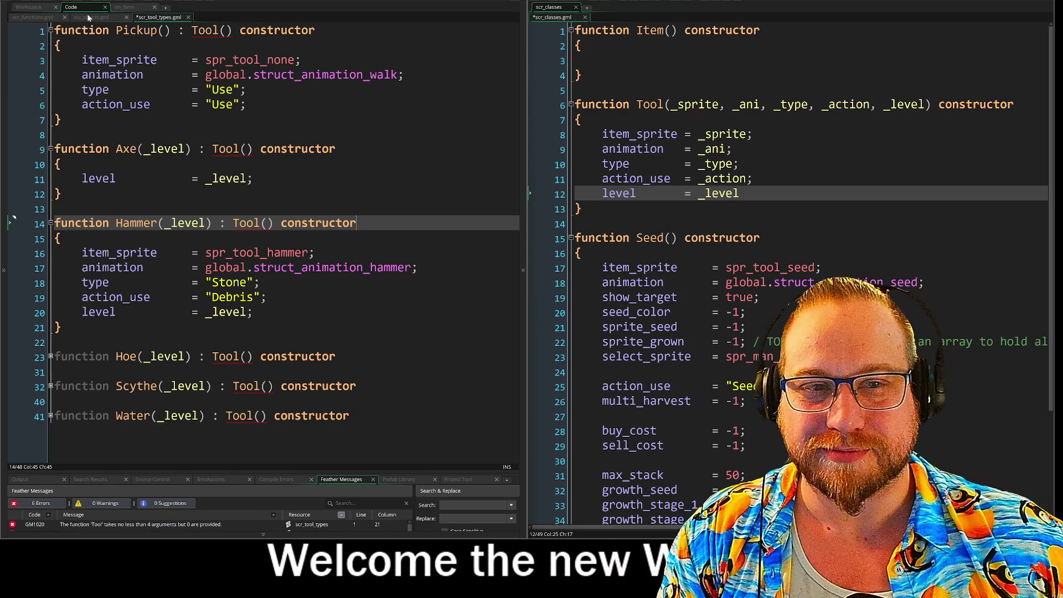
click(36, 8)
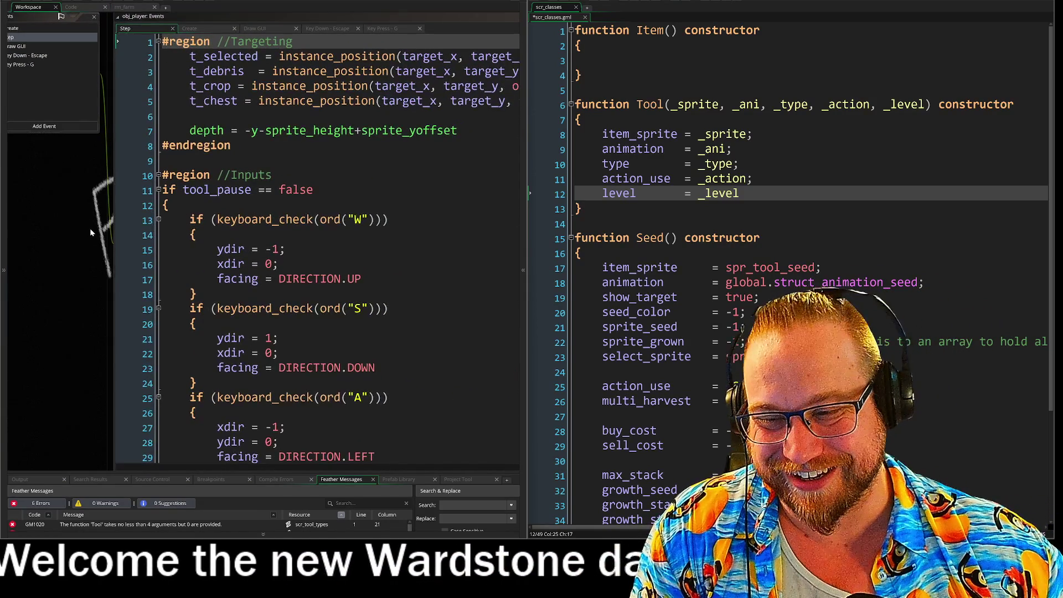
Step: Review the Tool constructor's _ani, _level and _sprite parameters and where each is assigned
scroll(46, 259, down, 2)
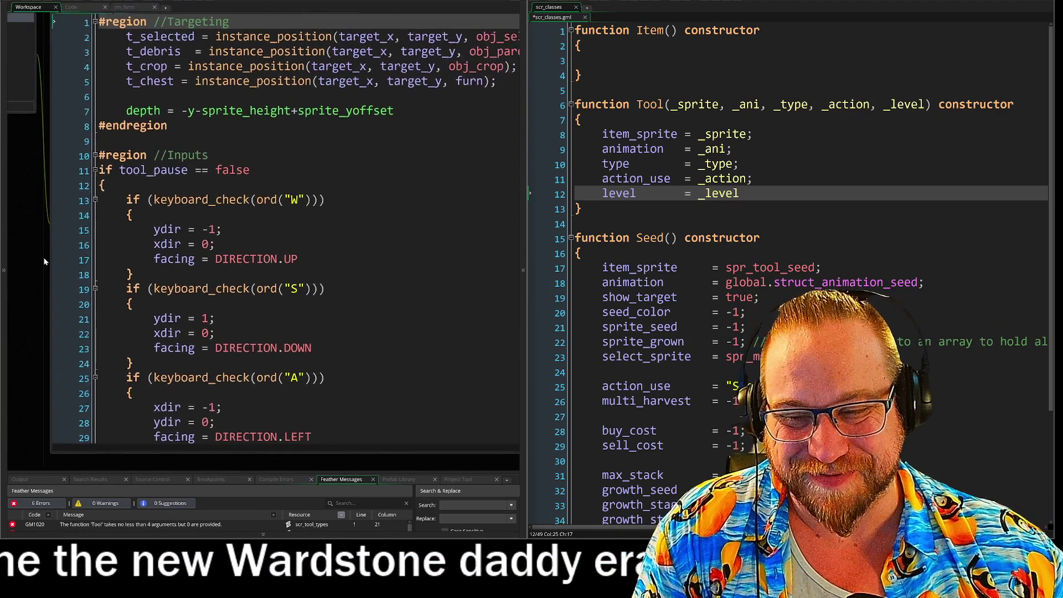
drag(46, 260, 28, 258)
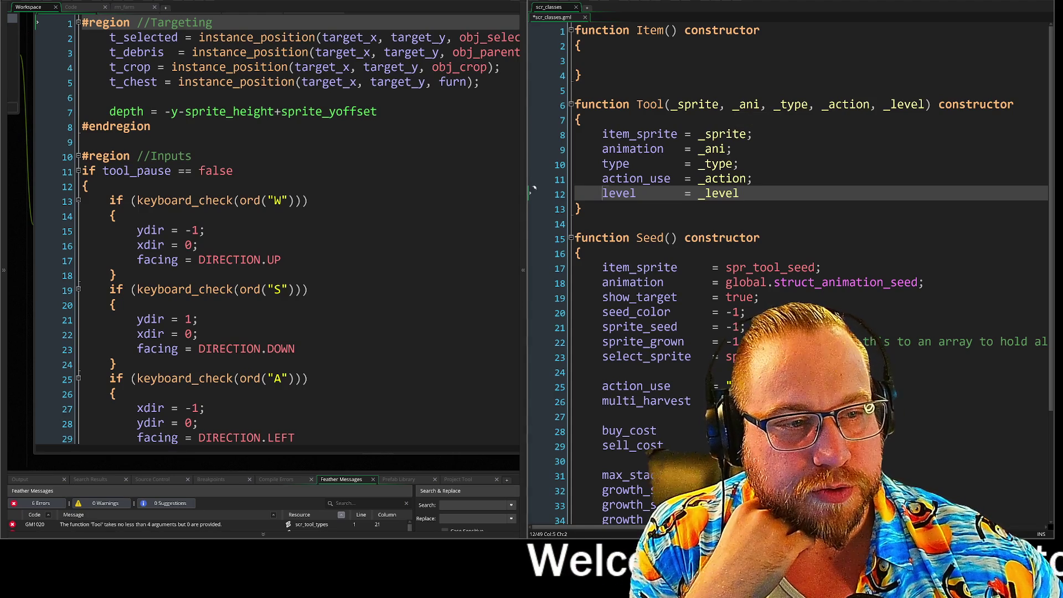
click(816, 181)
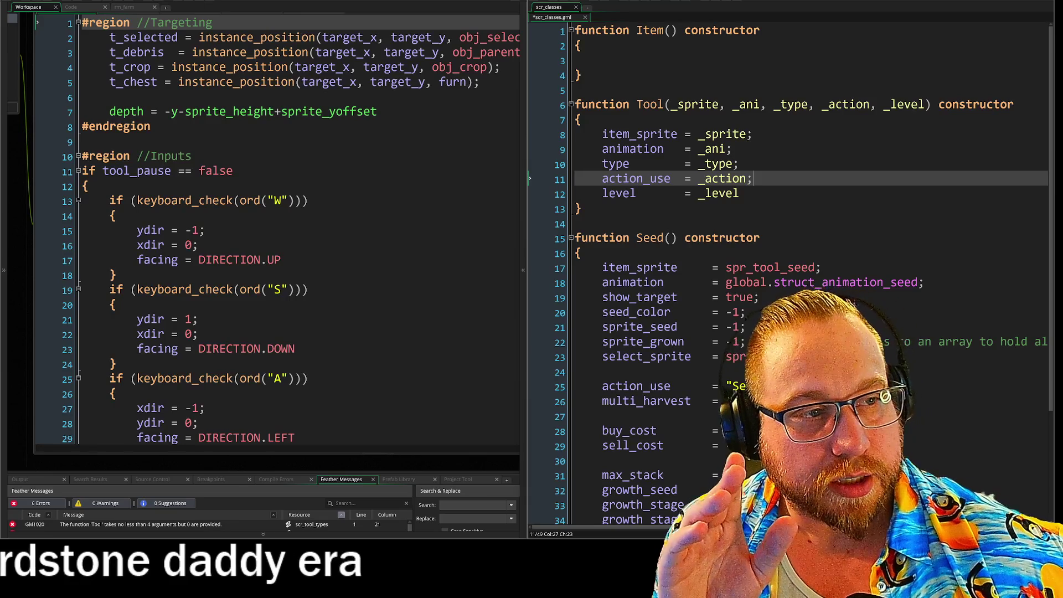
click(746, 105)
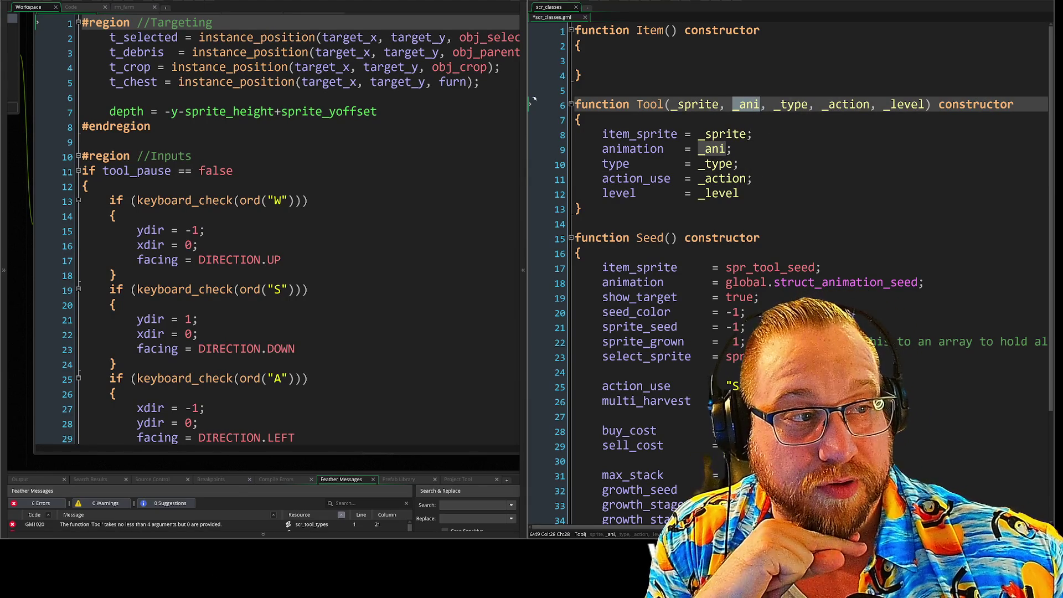
click(759, 106)
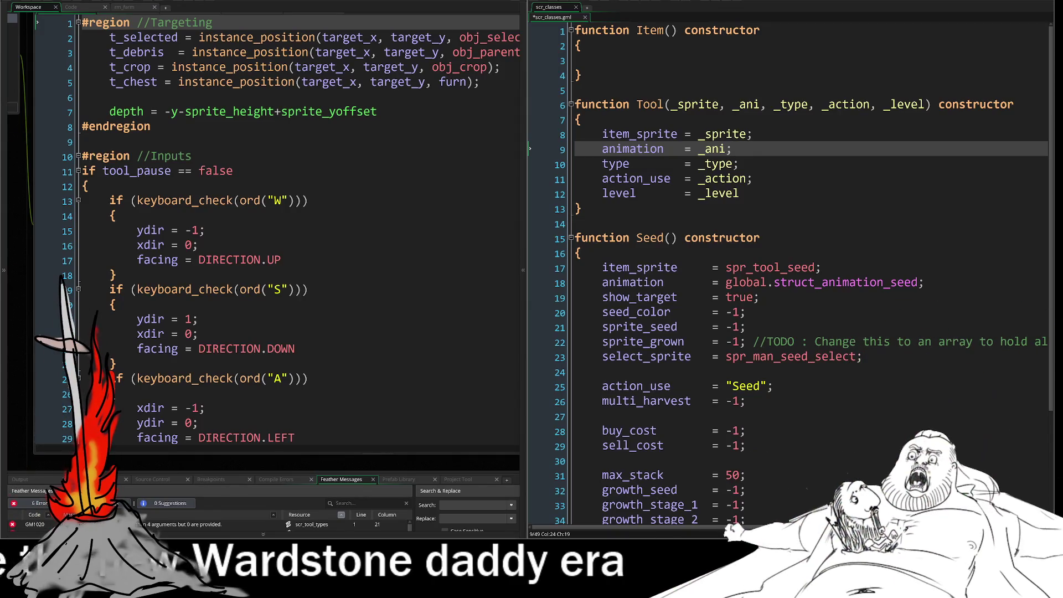
click(931, 104)
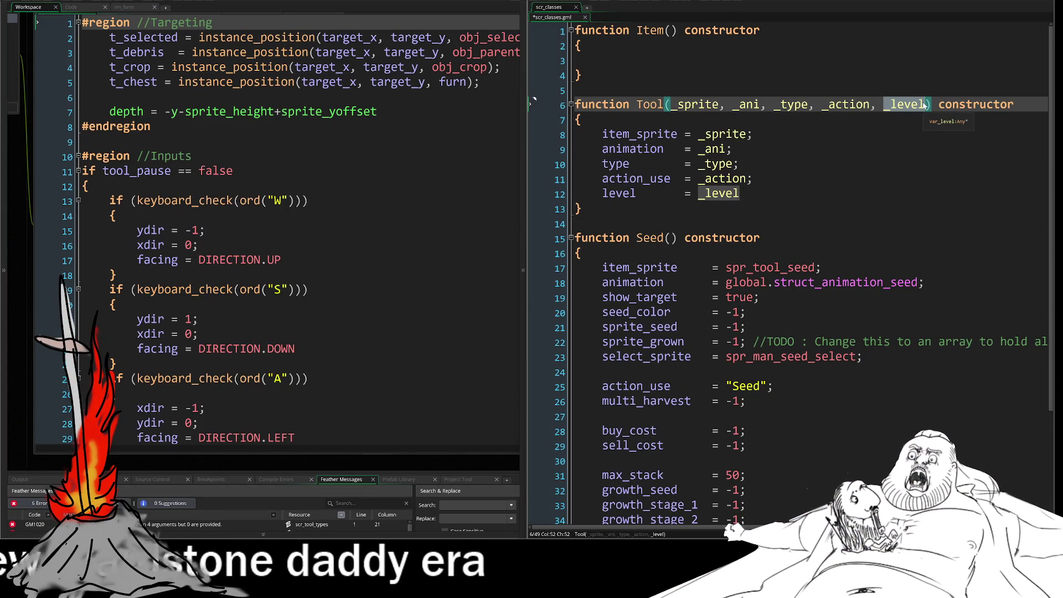
click(713, 104)
click(739, 193)
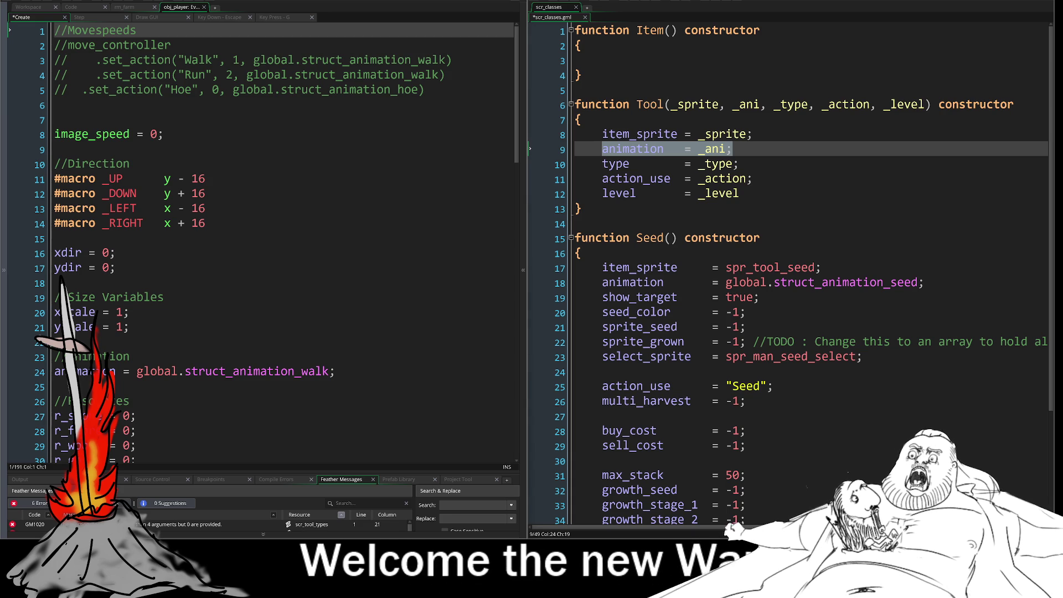
click(131, 327)
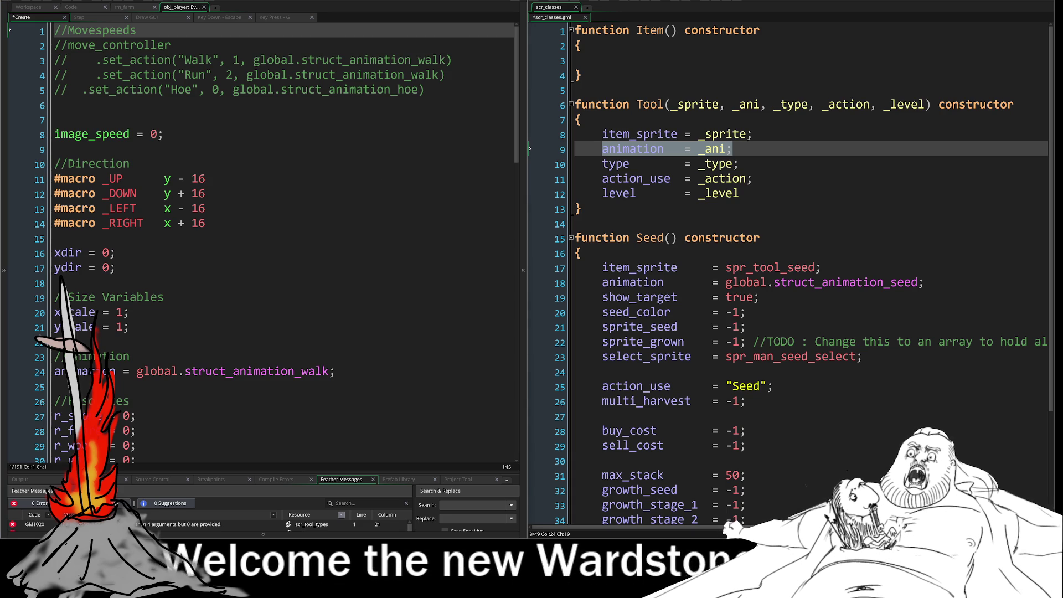
scroll(260, 243, down, 5)
scroll(260, 243, down, 12)
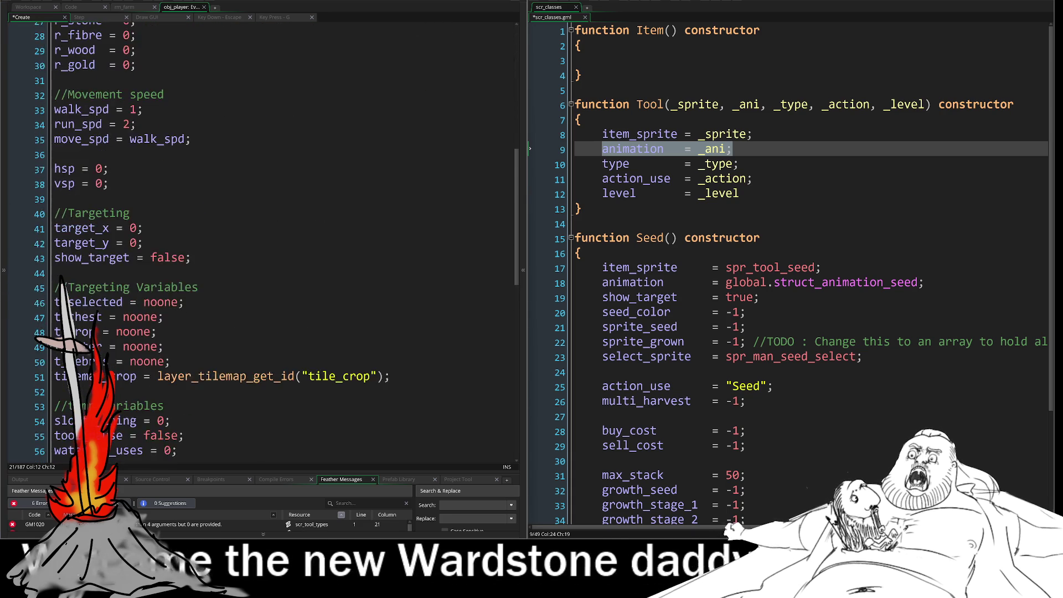
scroll(260, 244, down, 4)
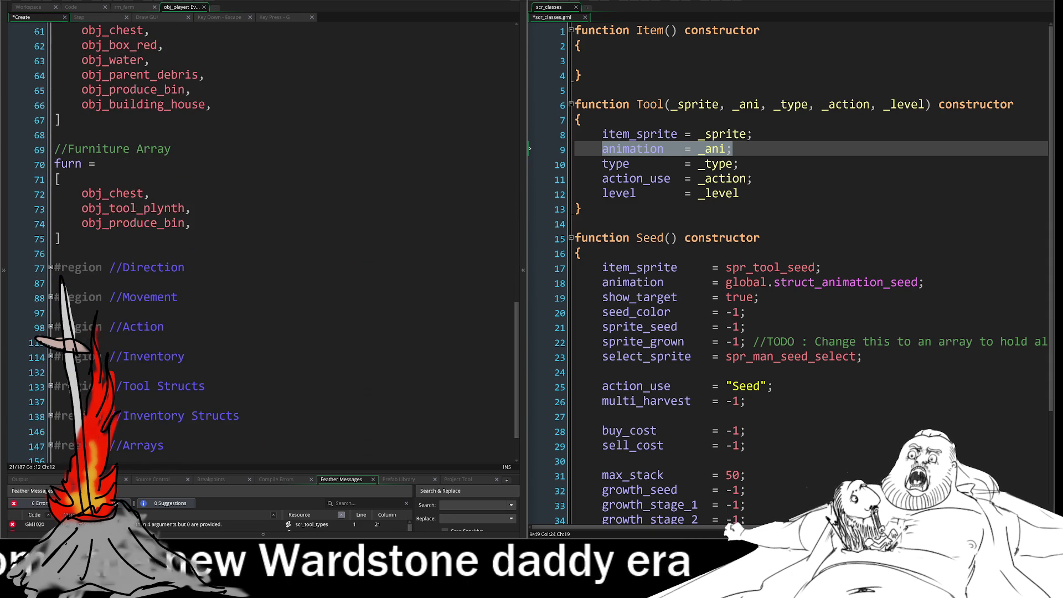
click(55, 204)
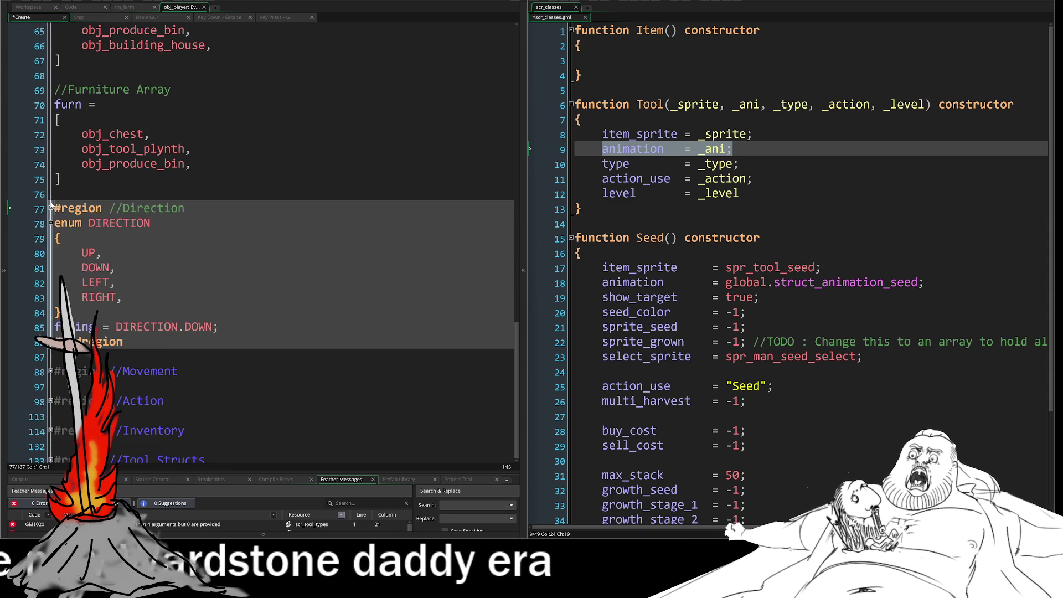
click(53, 238)
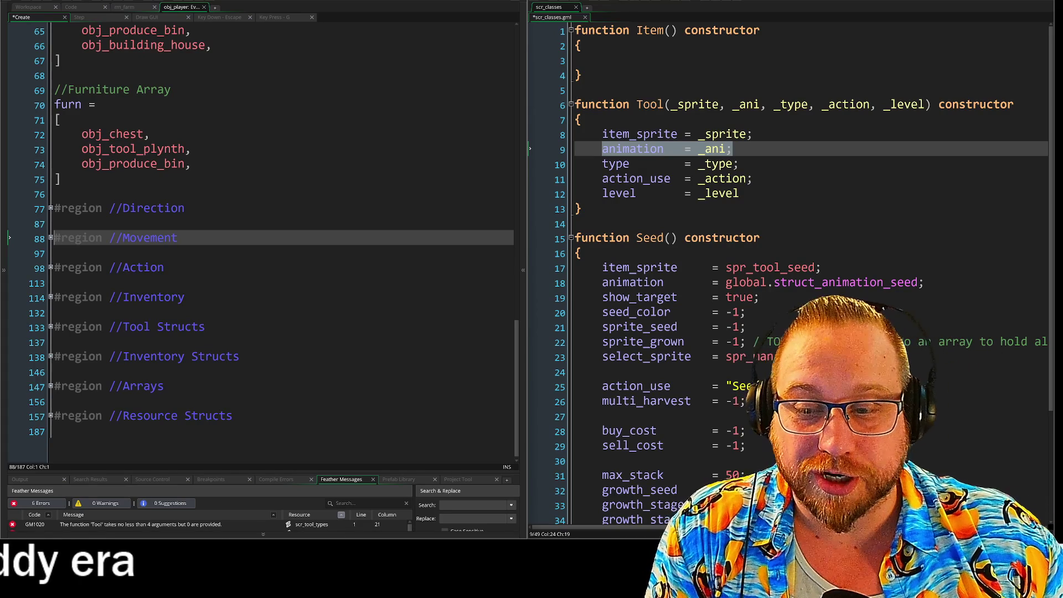
scroll(260, 244, up, 13)
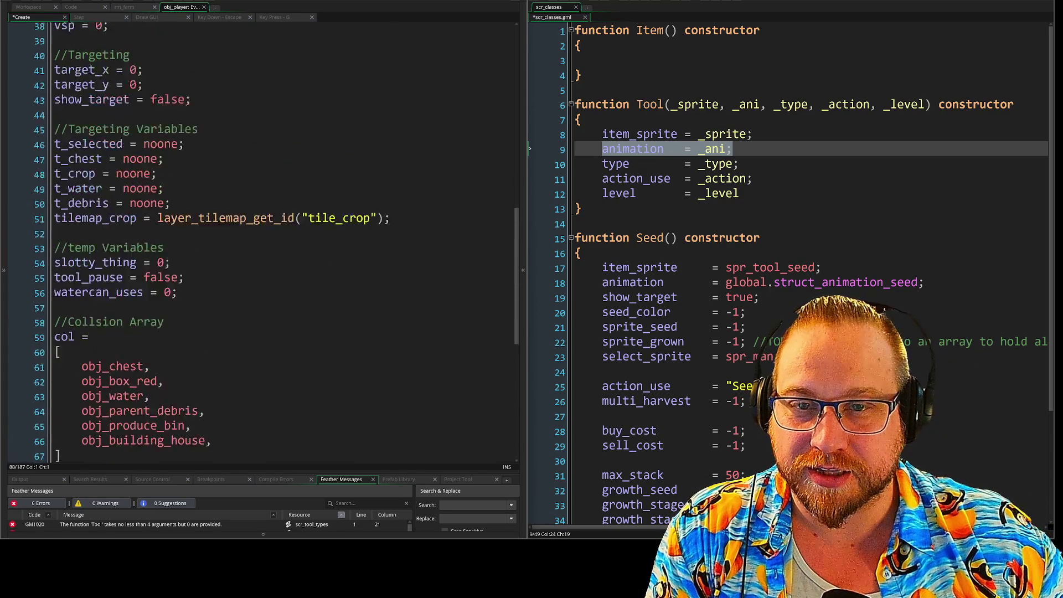
scroll(260, 244, up, 8)
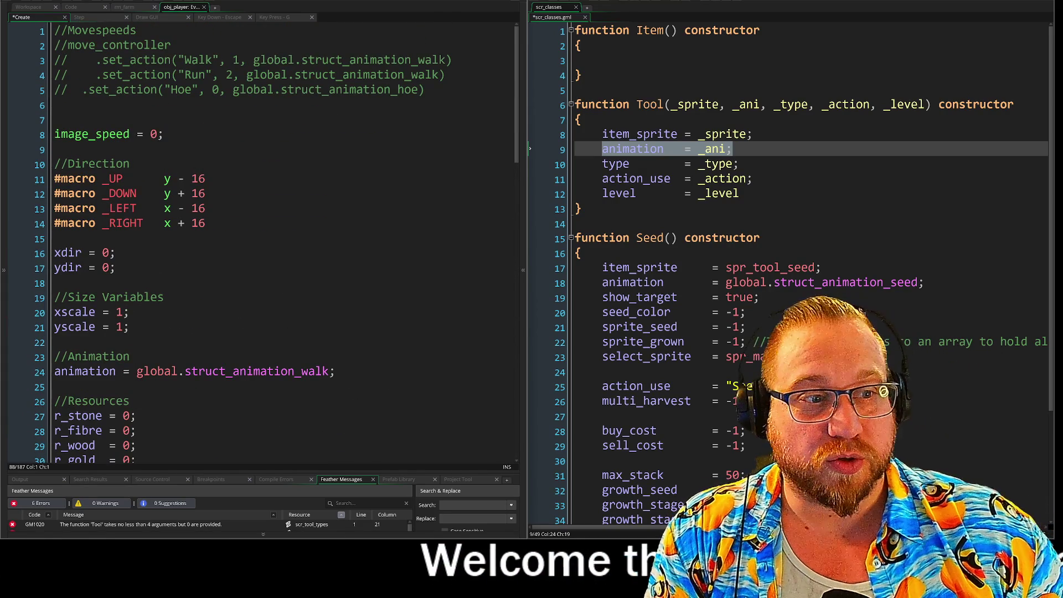
click(580, 208)
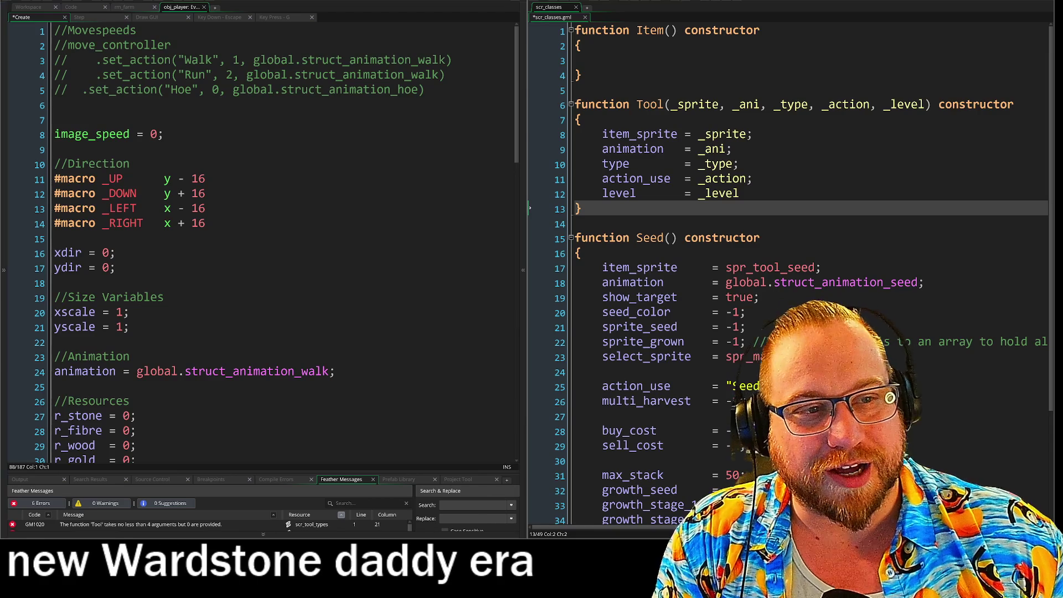
mouse_move(953, 104)
mouse_down()
mouse_move(533, 101)
mouse_move(530, 208)
mouse_up()
click(530, 208)
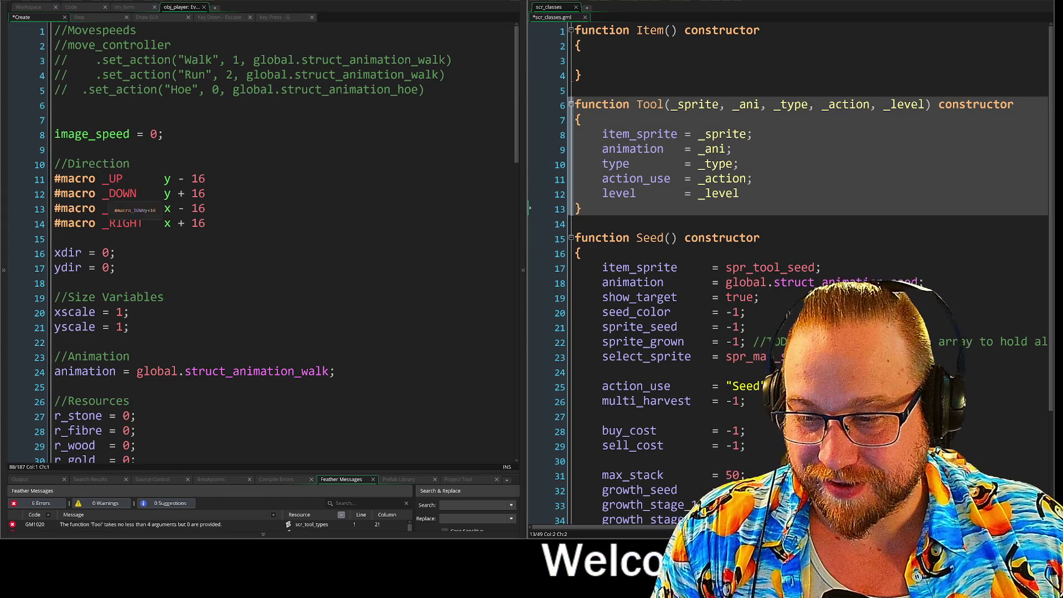
shift+click(348, 183)
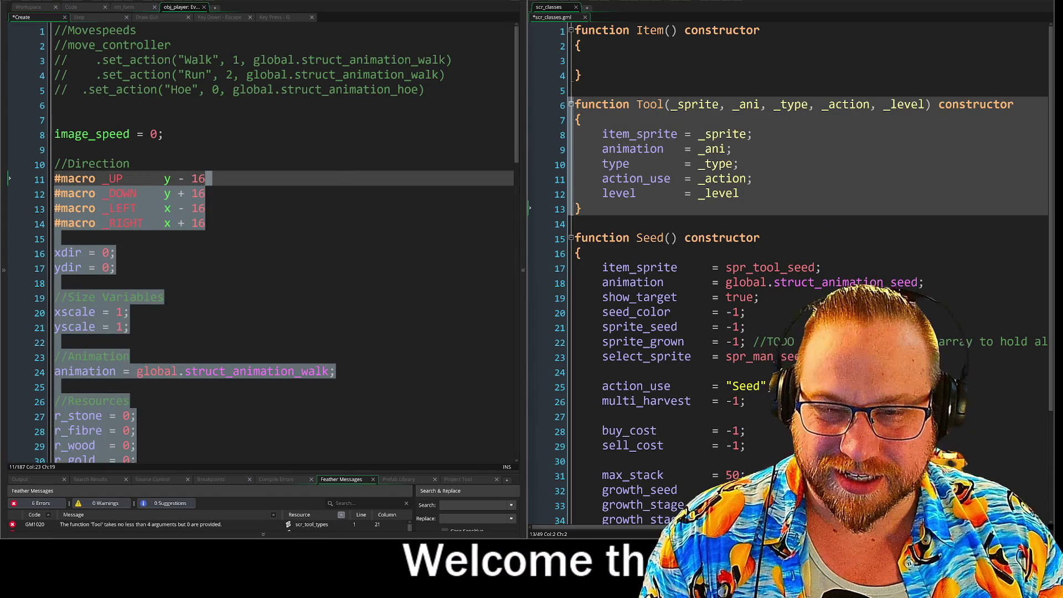
click(130, 163)
scroll(284, 244, down, 2)
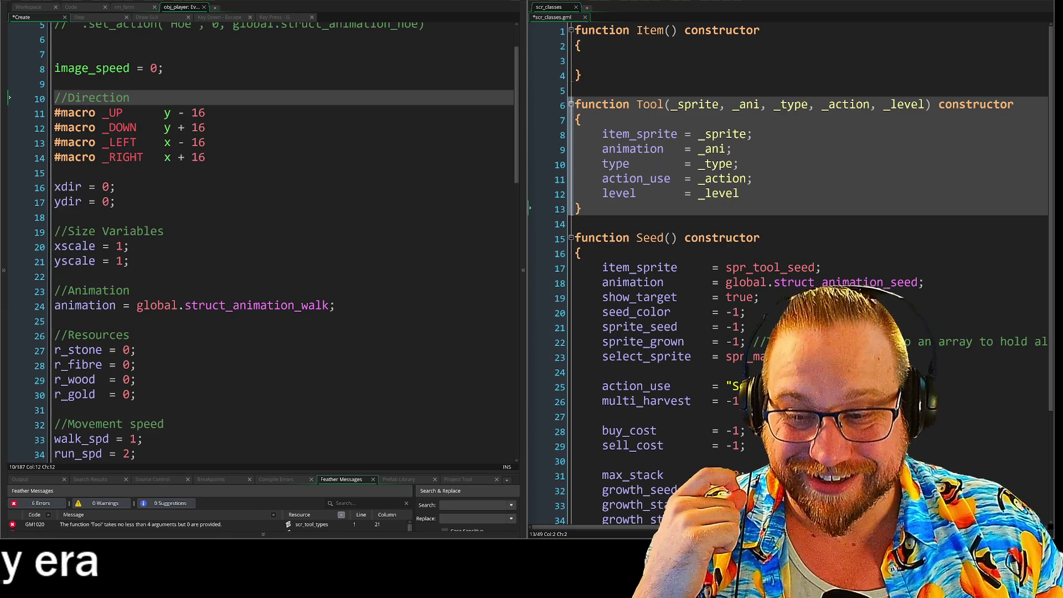
scroll(263, 242, up, 2)
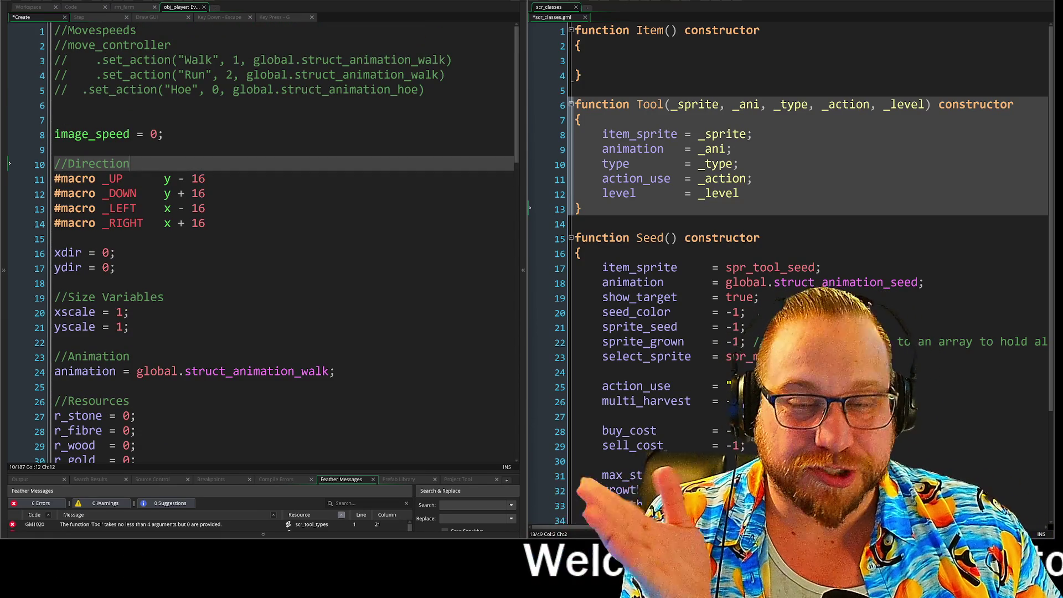
mouse_move(615, 104)
mouse_down()
mouse_move(579, 119)
mouse_move(742, 194)
mouse_move(576, 224)
mouse_up()
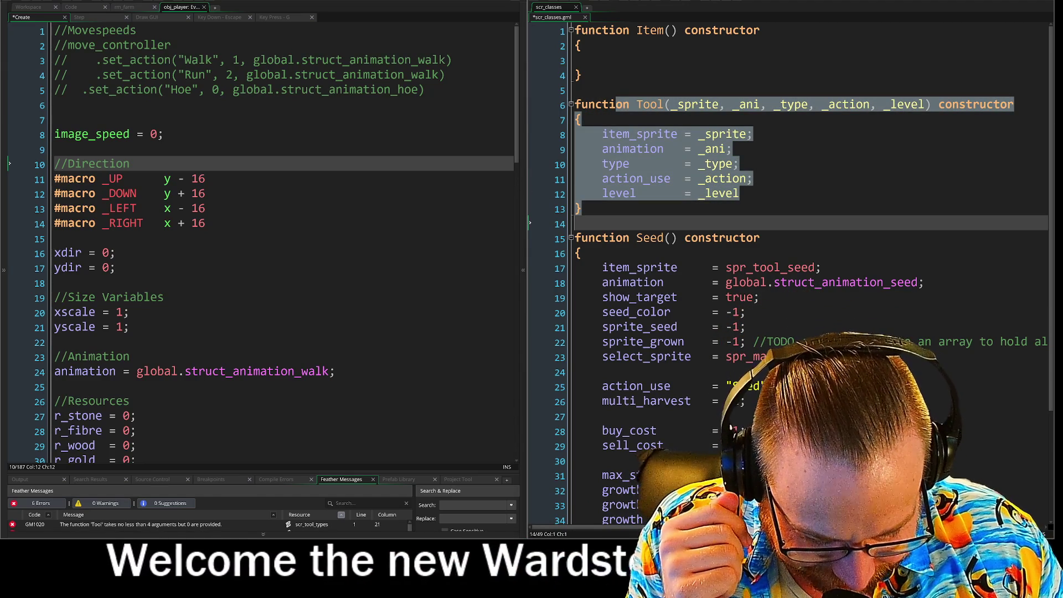
click(900, 184)
mouse_move(575, 104)
mouse_down()
mouse_move(1019, 106)
mouse_move(1051, 117)
mouse_up()
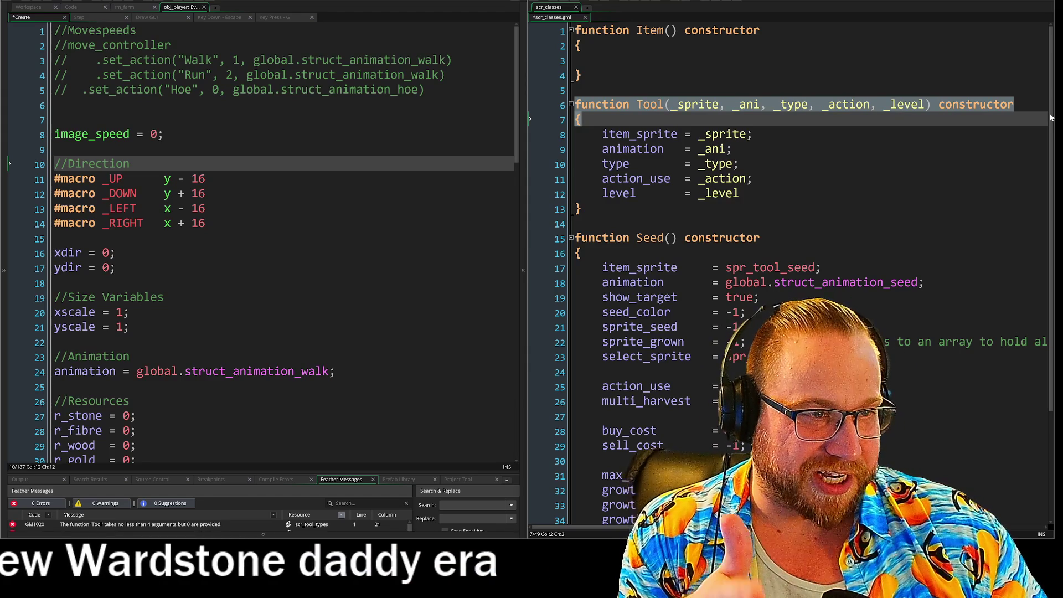
key(shift+Down)
key(shift+Down)
key(shift+Down)
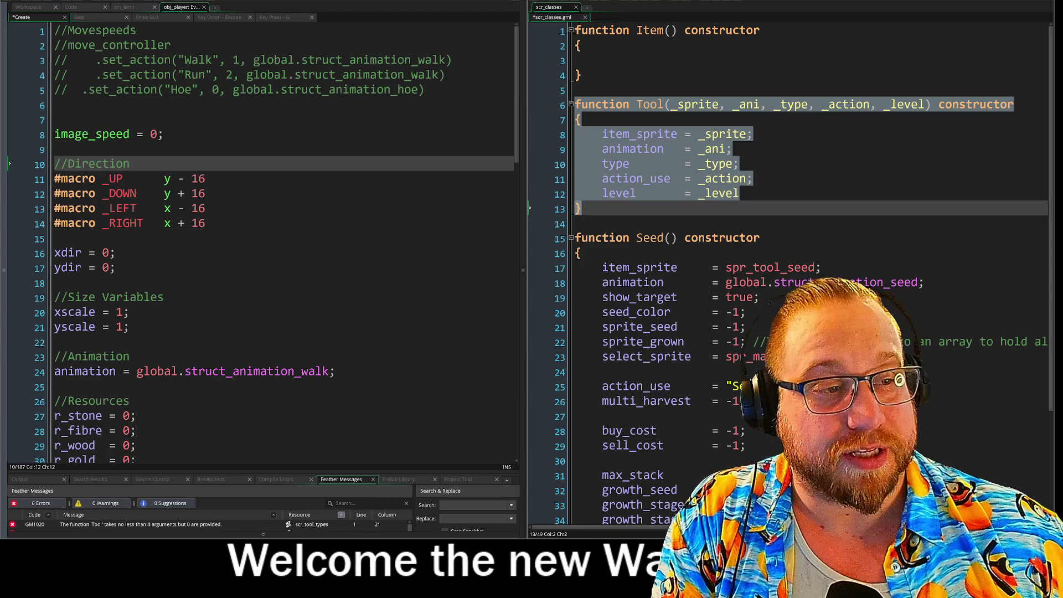
click(752, 178)
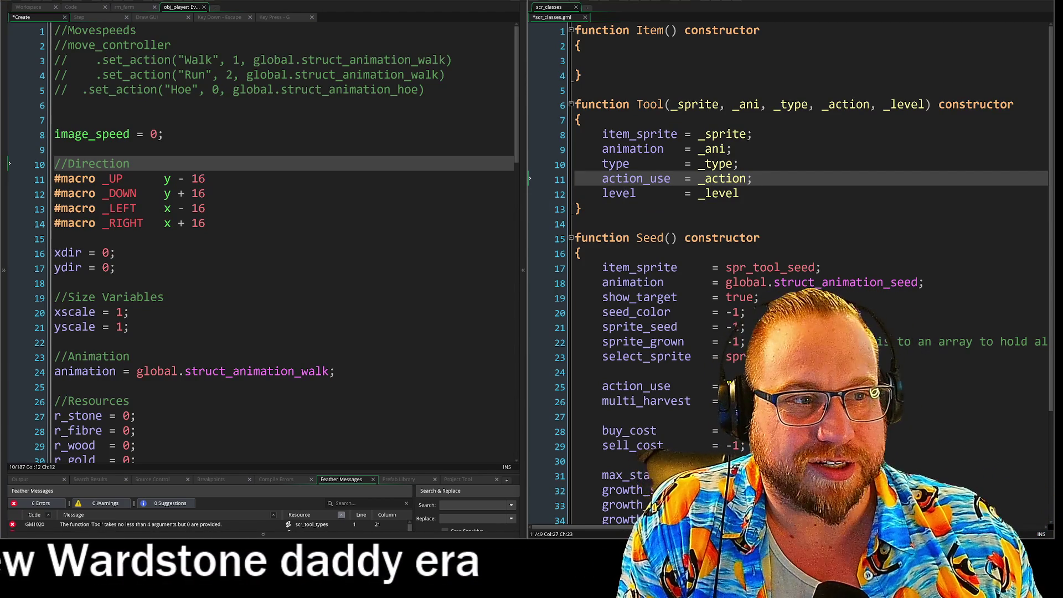
mouse_move(616, 104)
mouse_down()
mouse_move(579, 119)
mouse_move(581, 208)
mouse_up()
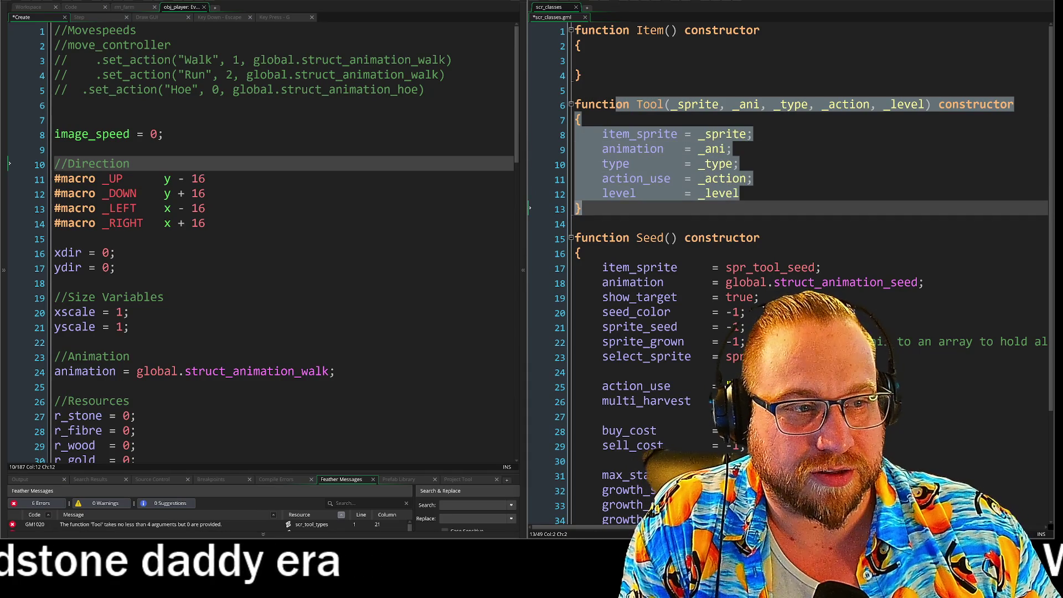
click(581, 209)
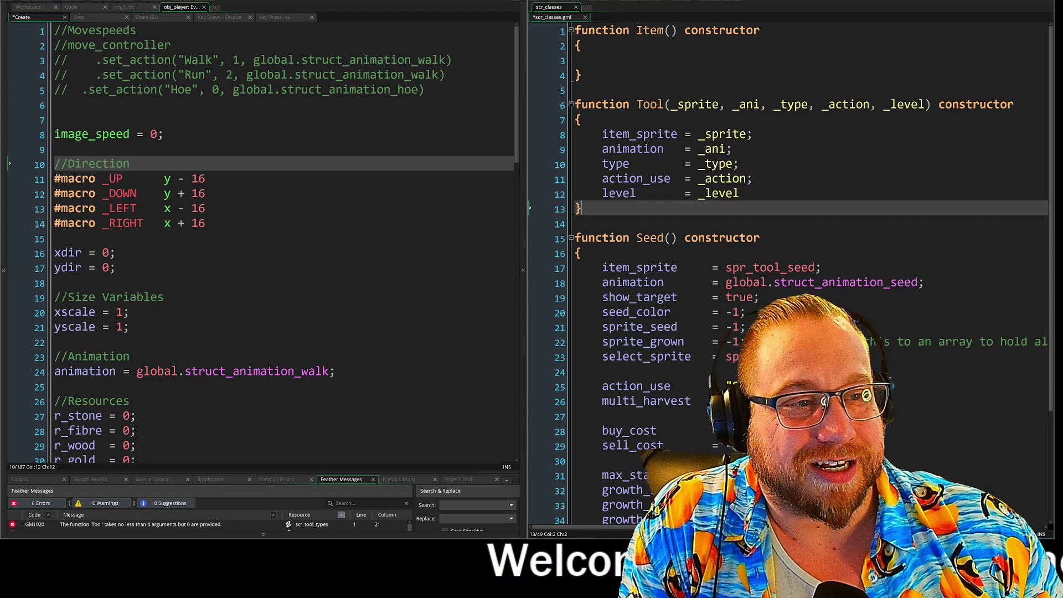
mouse_move(602, 104)
mouse_down()
mouse_move(1015, 108)
mouse_move(581, 209)
mouse_up()
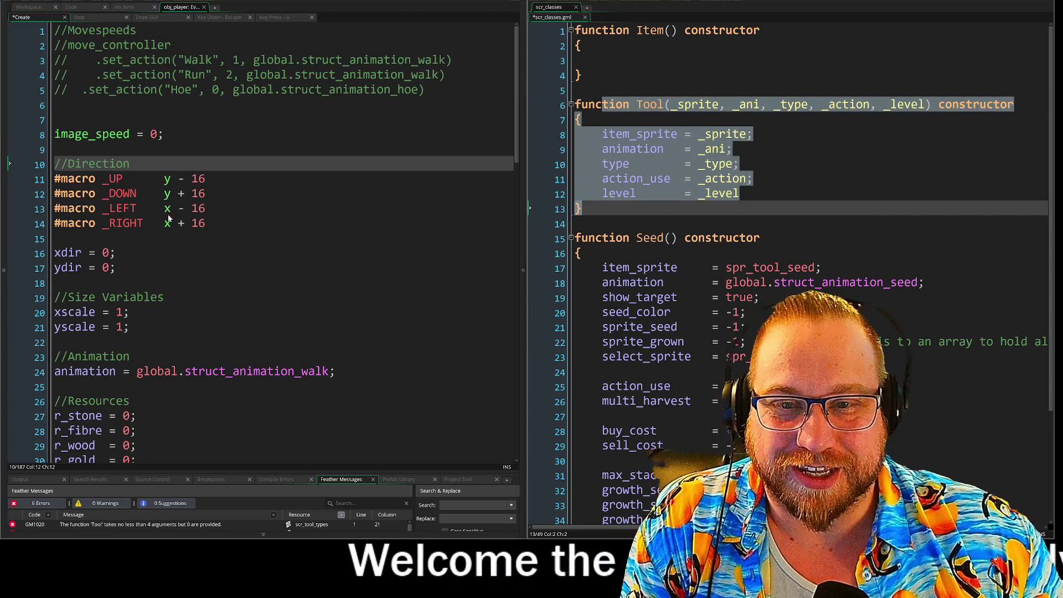
key(shift+Up)
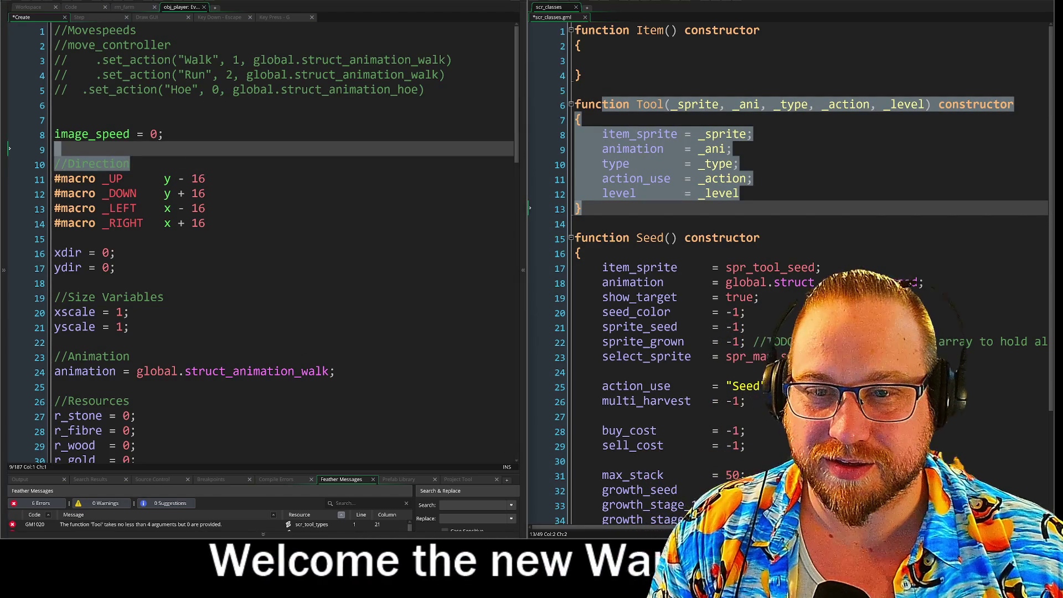
Step: Add a new Tool(); call on a blank line 10 above the //Direction comment in obj_player's Create event
key(Return)
key(Return)
key(Up)
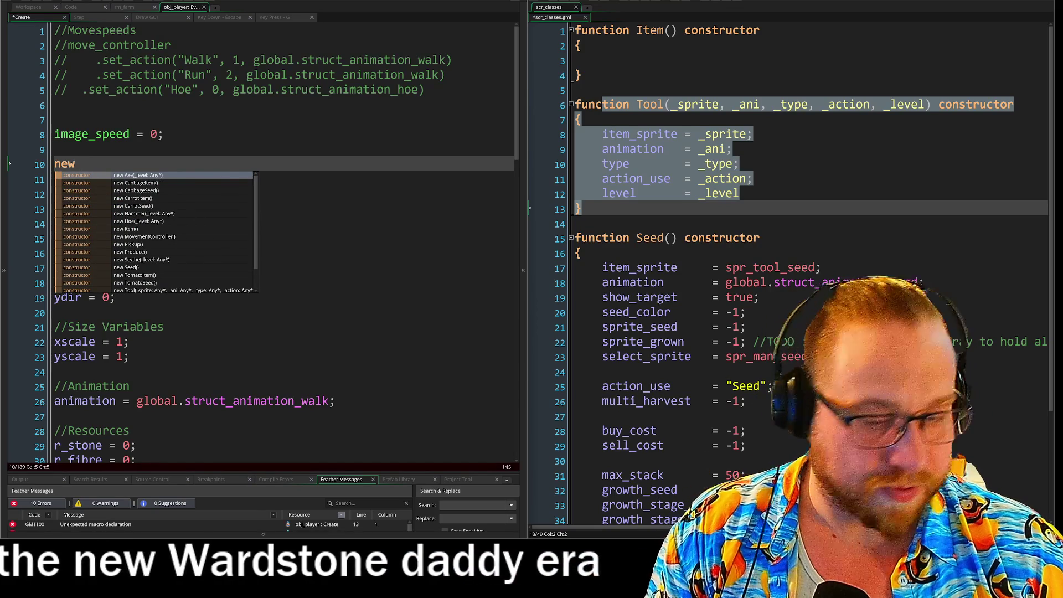
text(Tool();)
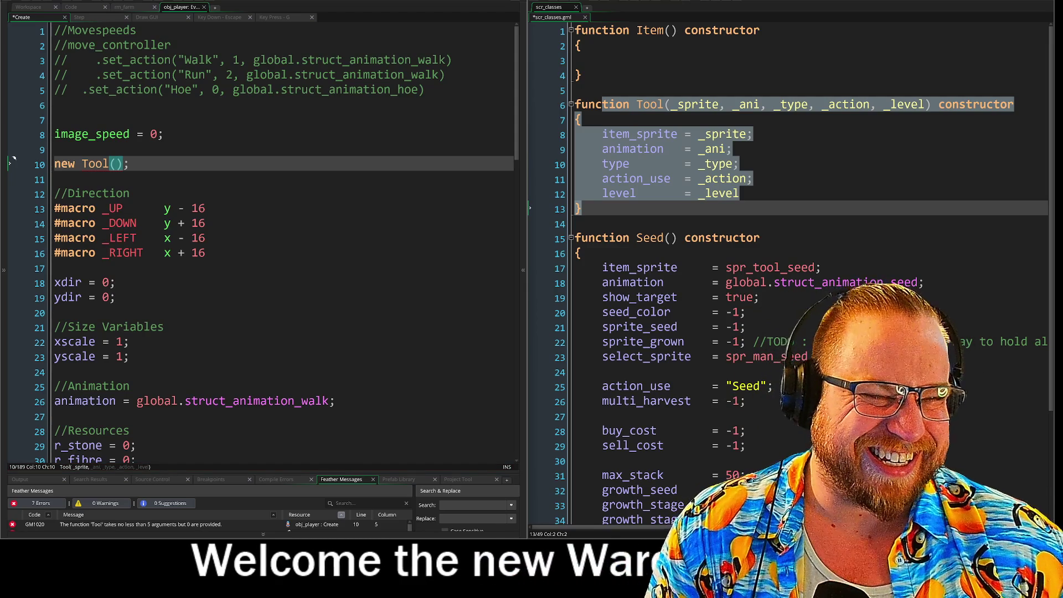
click(671, 104)
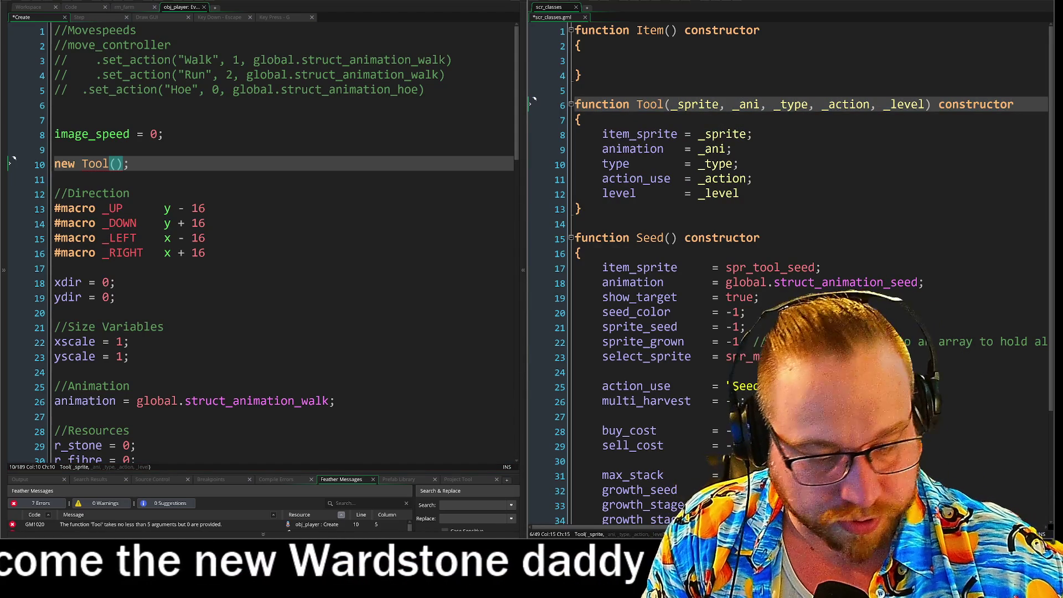
Step: Add _name as Tool's first parameter and store it with name = _name; in the constructor body
text(_)
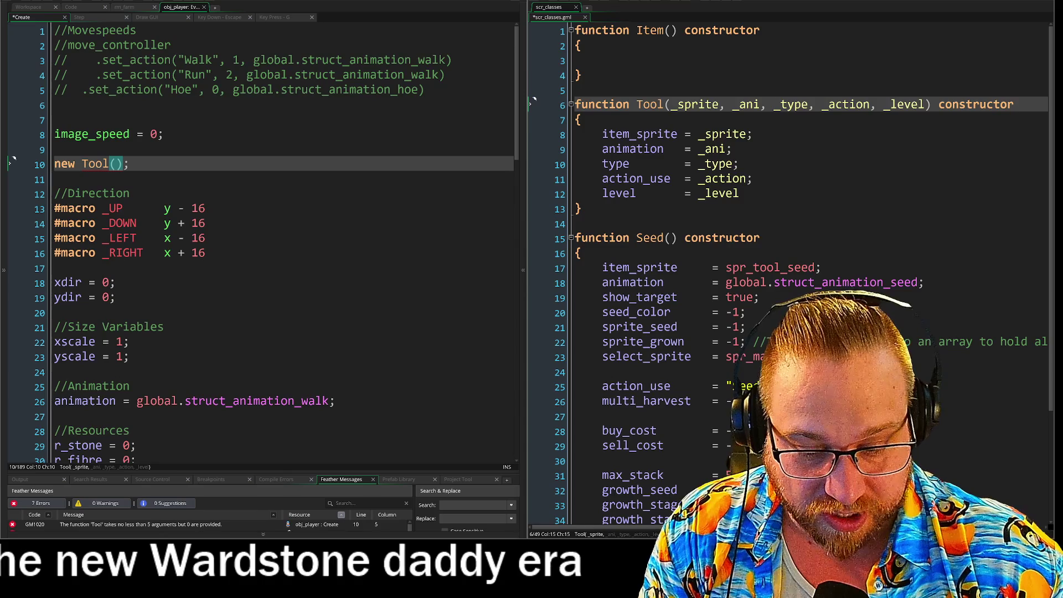
text(name)
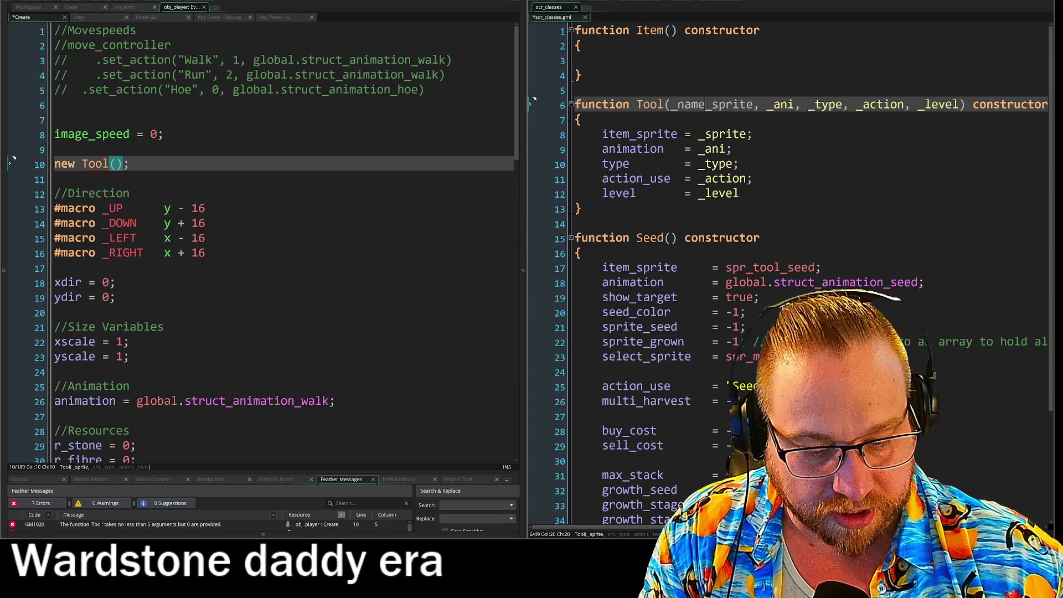
text(,)
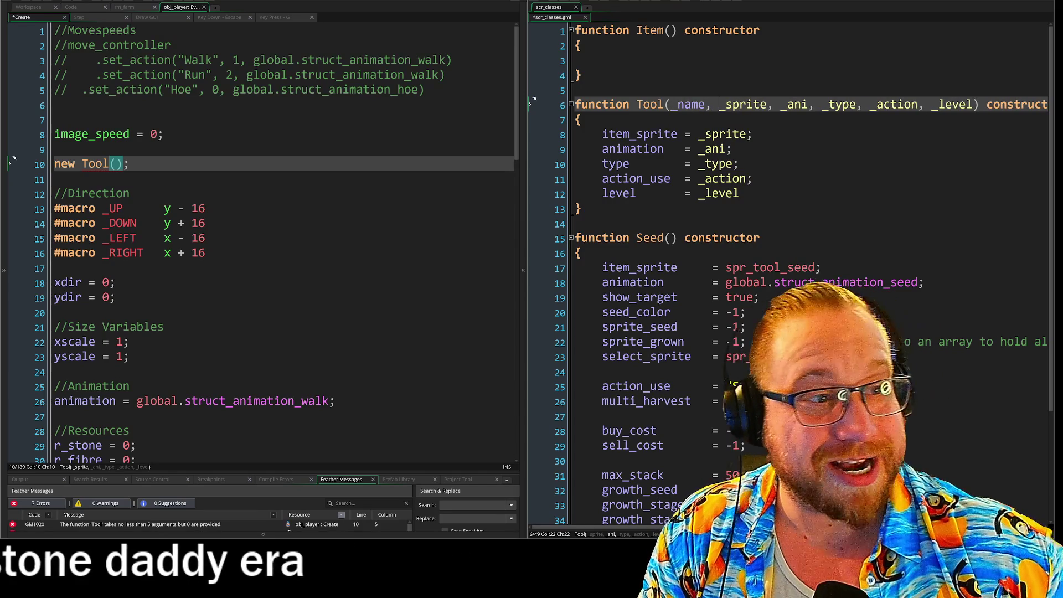
key(Down)
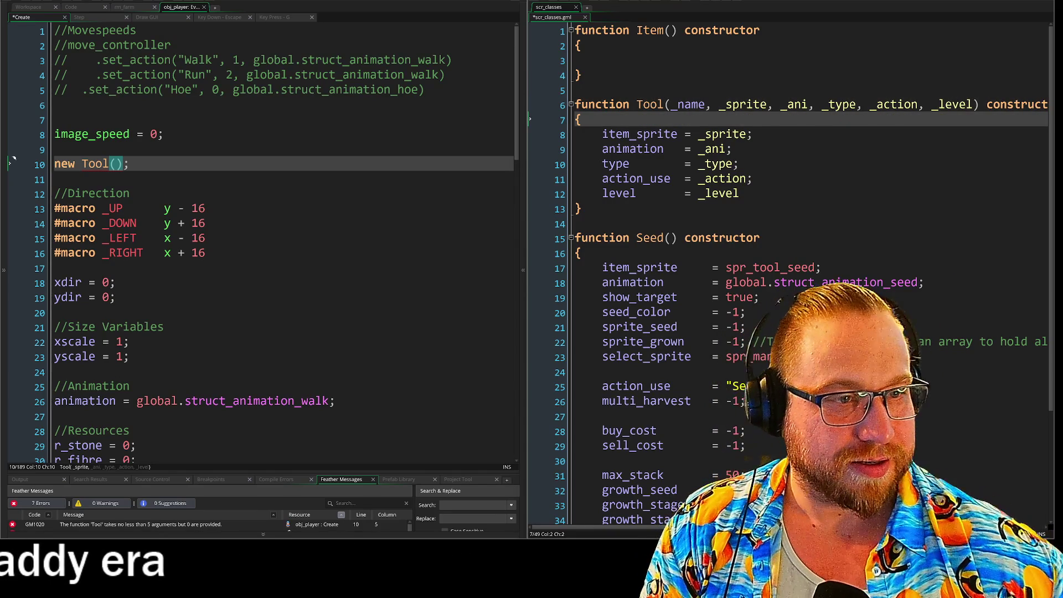
key(Return)
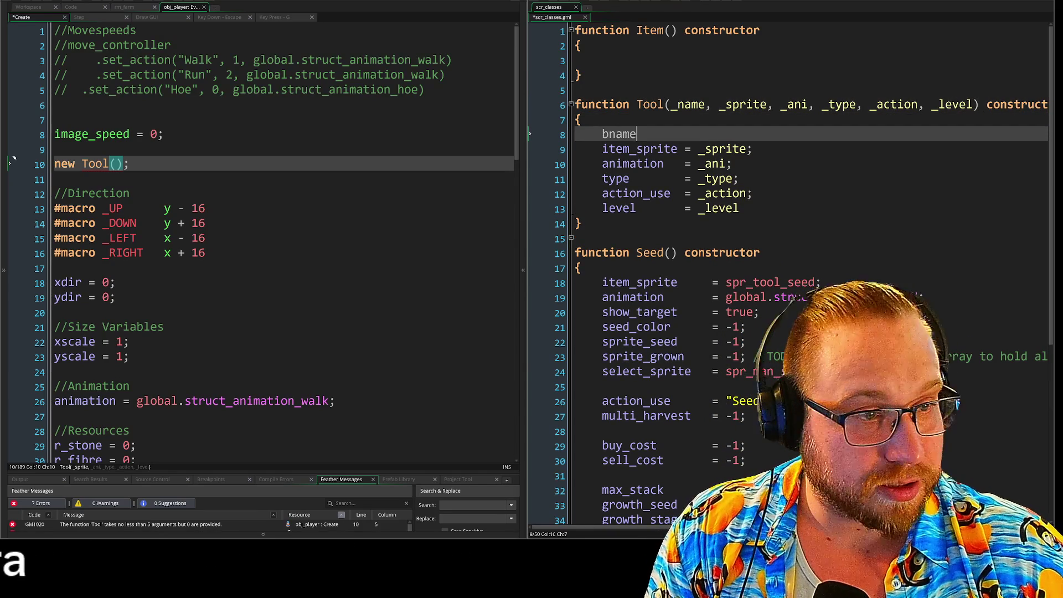
text(name)
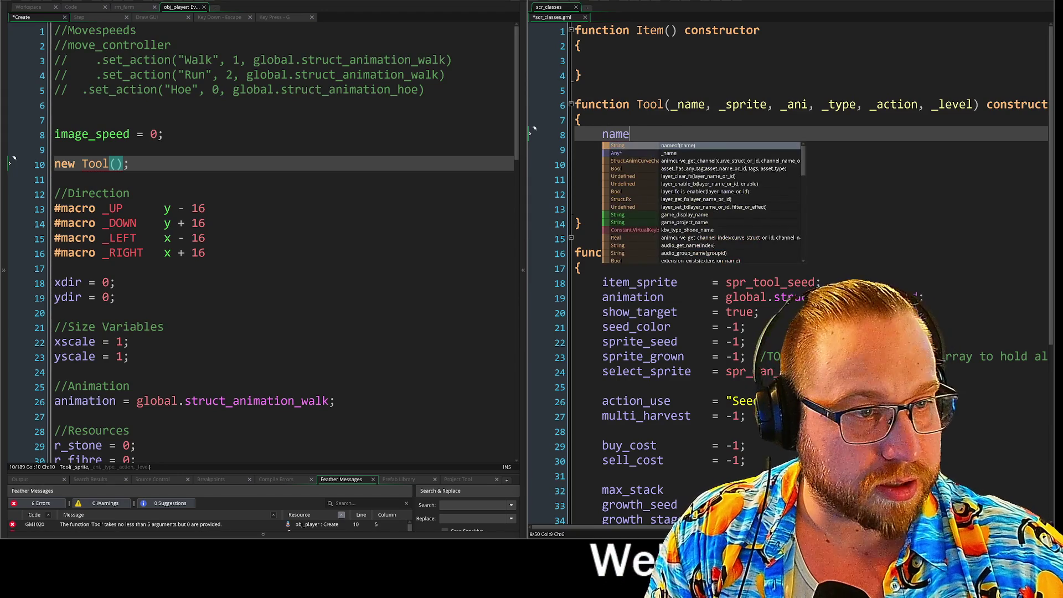
key(Return)
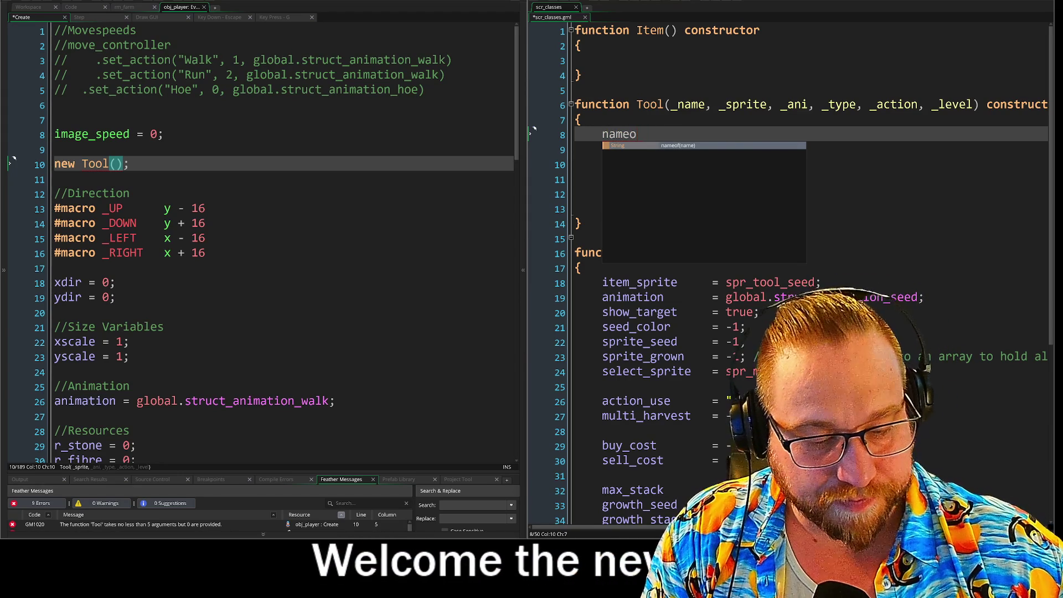
key(BackSpace)
key(Escape)
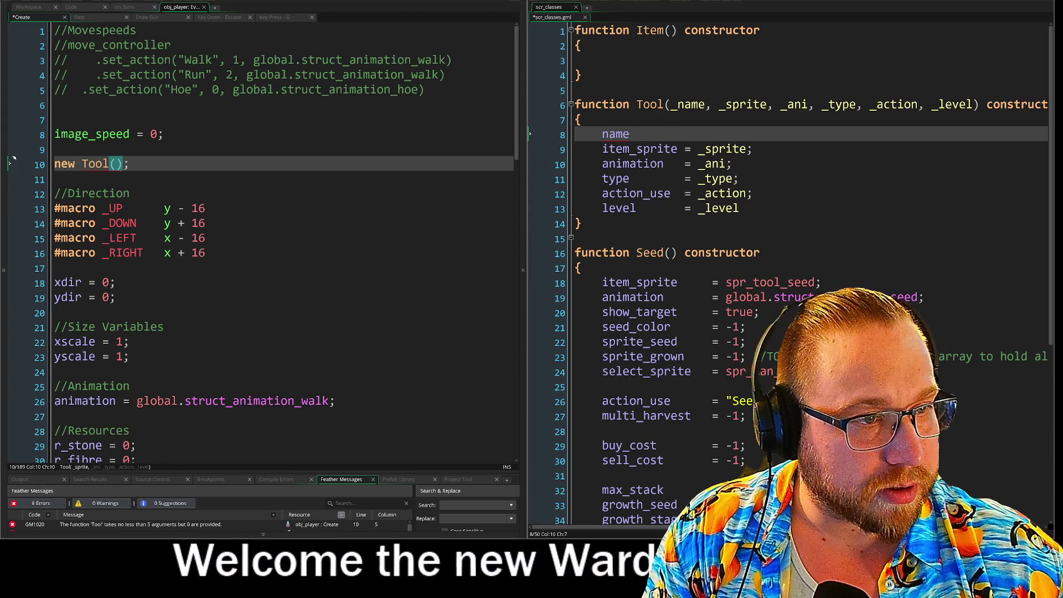
key(Tab)
text(= )
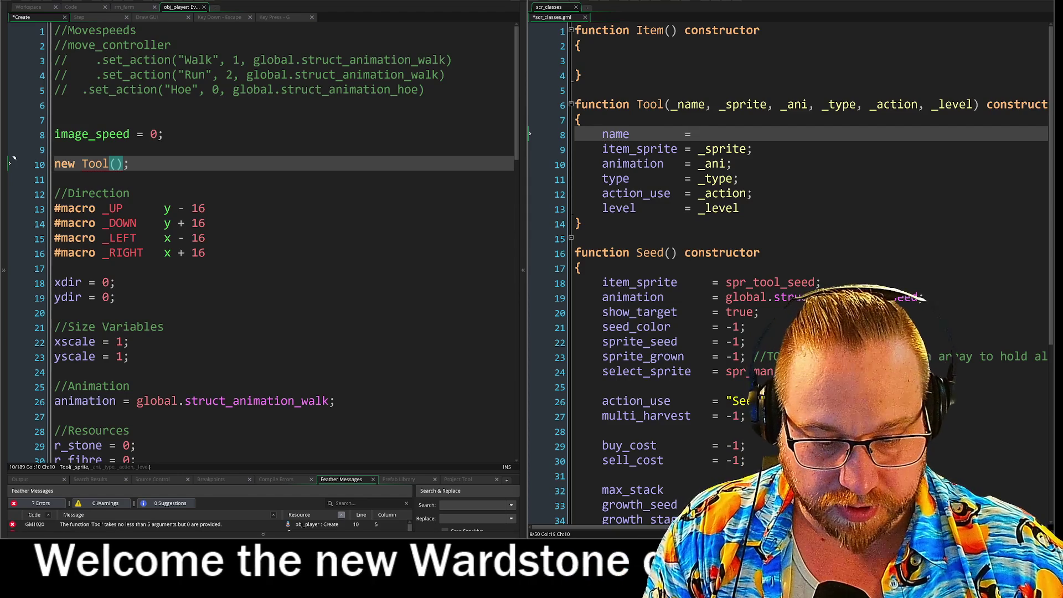
text(_name)
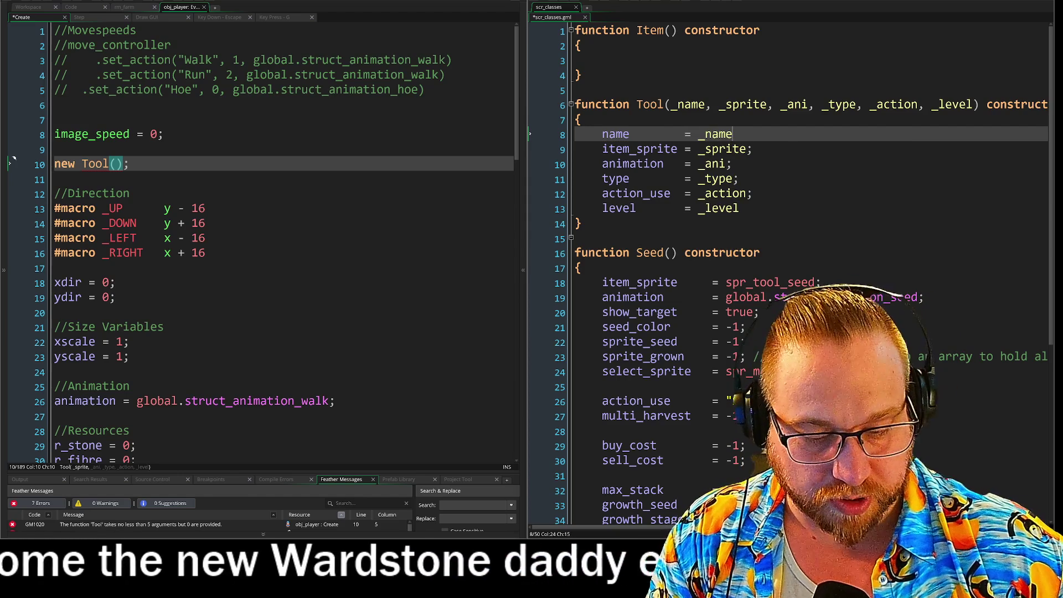
text(;)
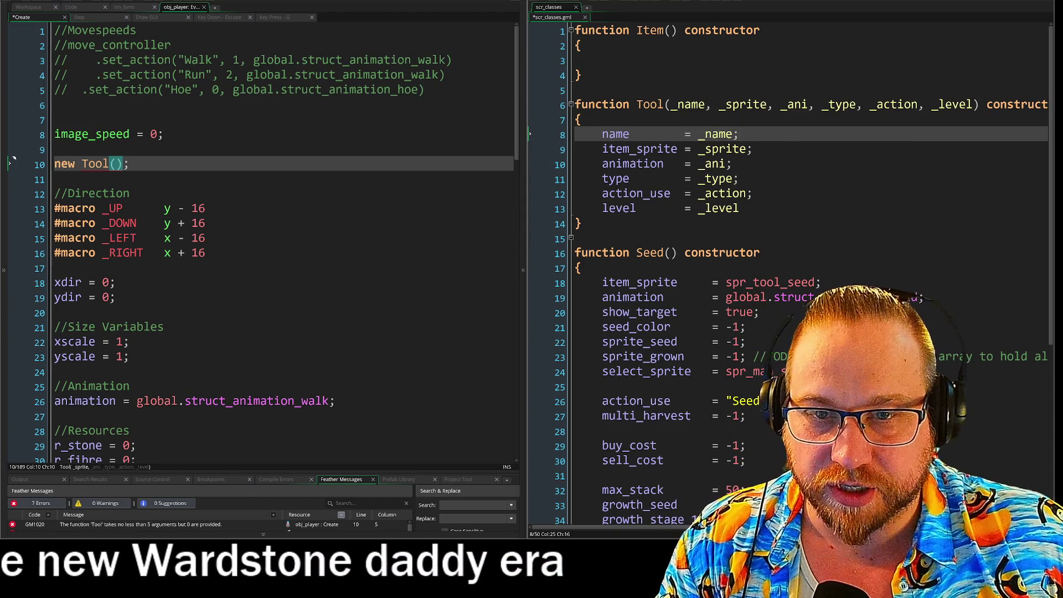
text("Axe)
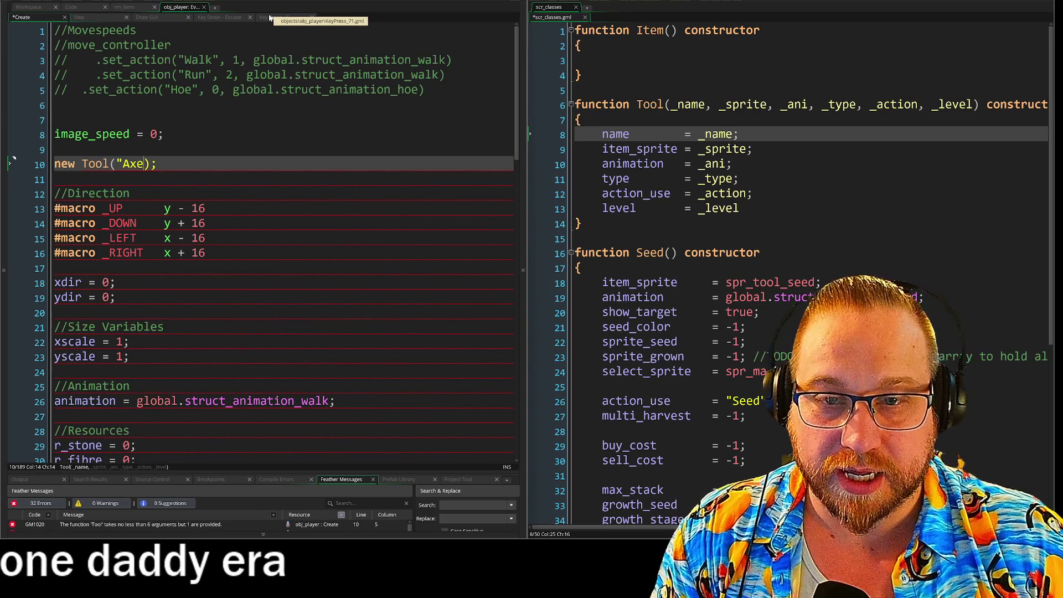
text(")
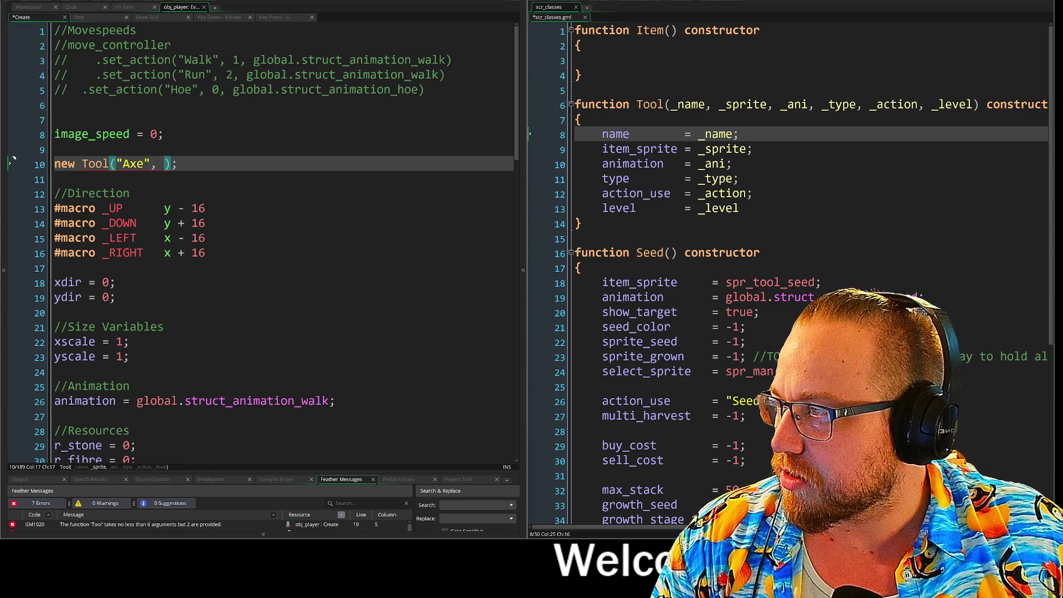
drag(0, 95, 253, 13)
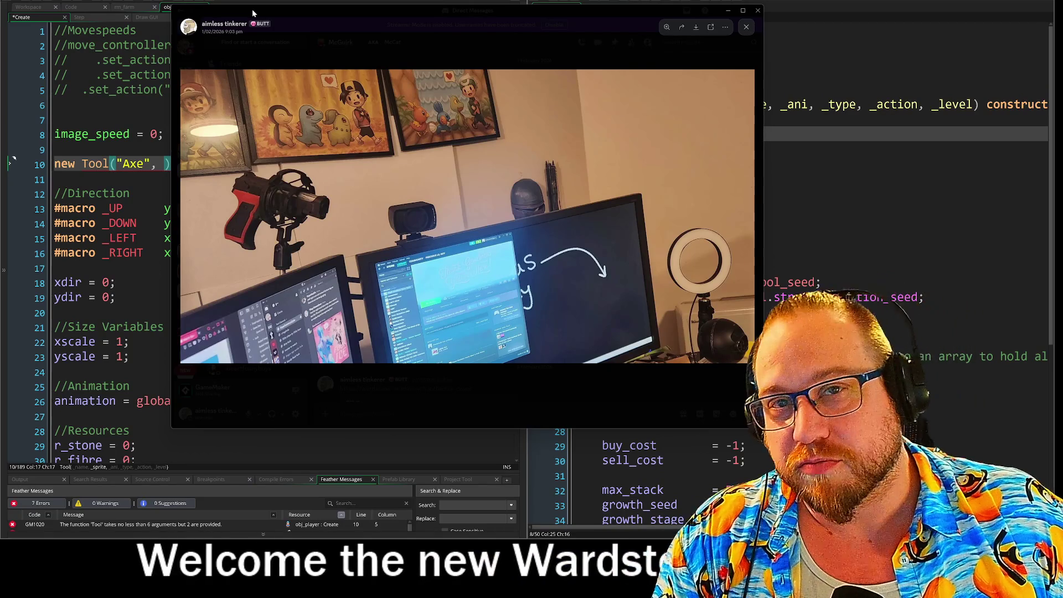
drag(253, 12, 0, 22)
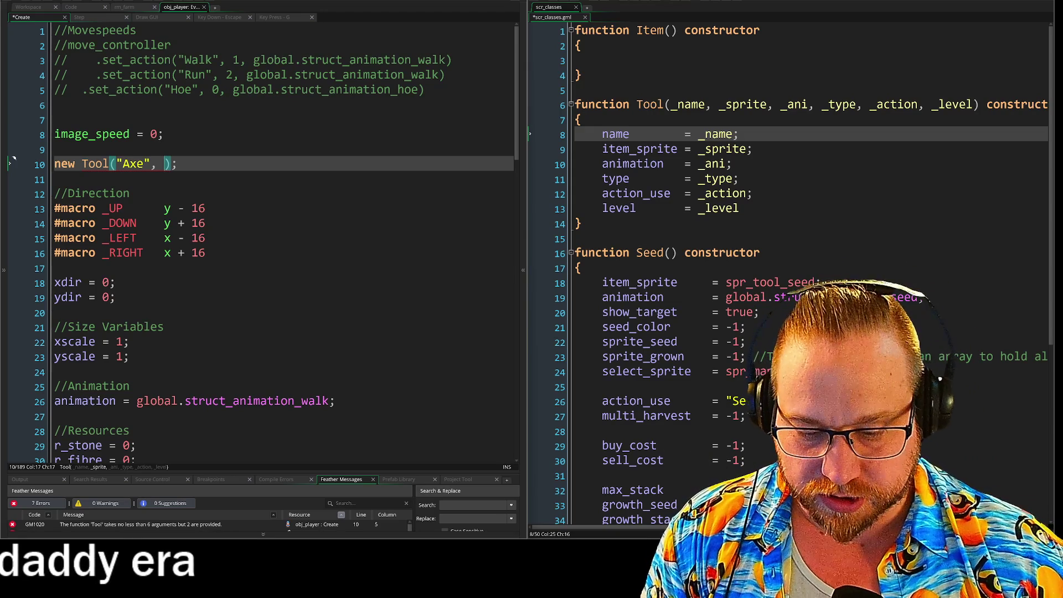
Step: Break the player's Tool call so the "Axe" and sprite arguments sit on their own indented lines
text(spr)
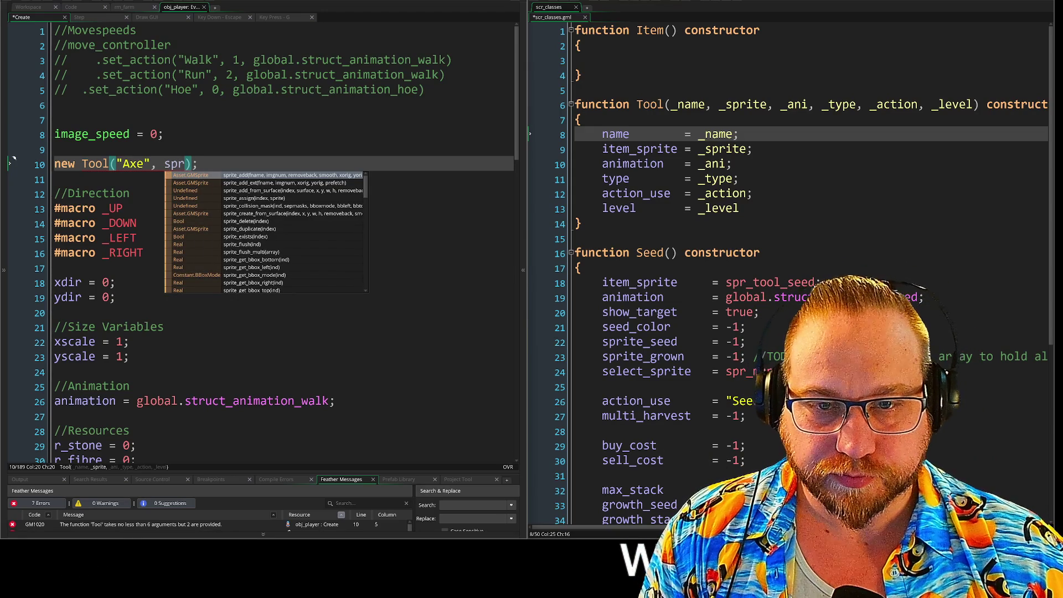
click(9, 119)
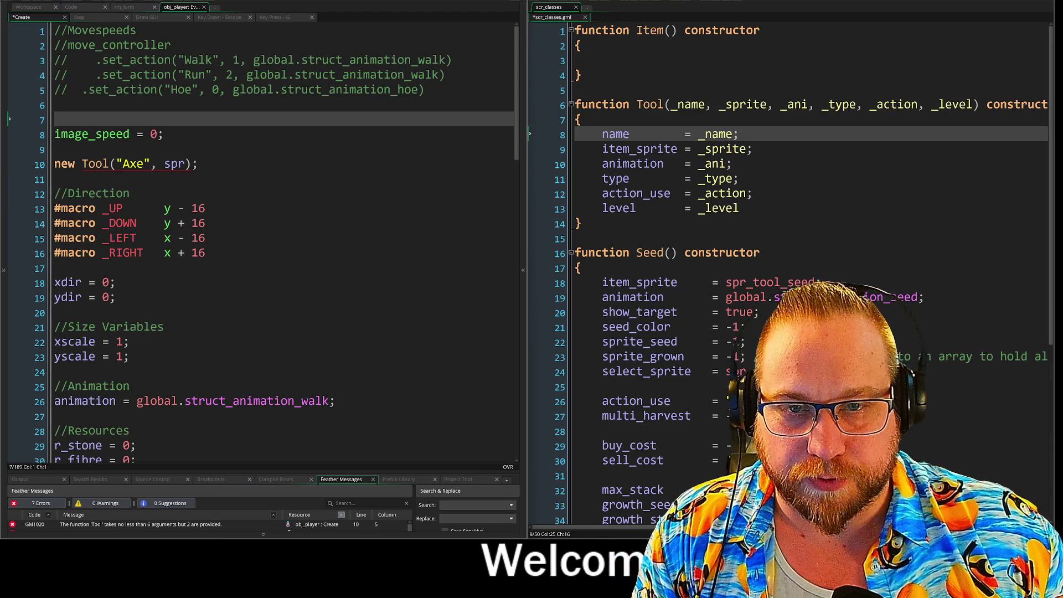
click(14, 161)
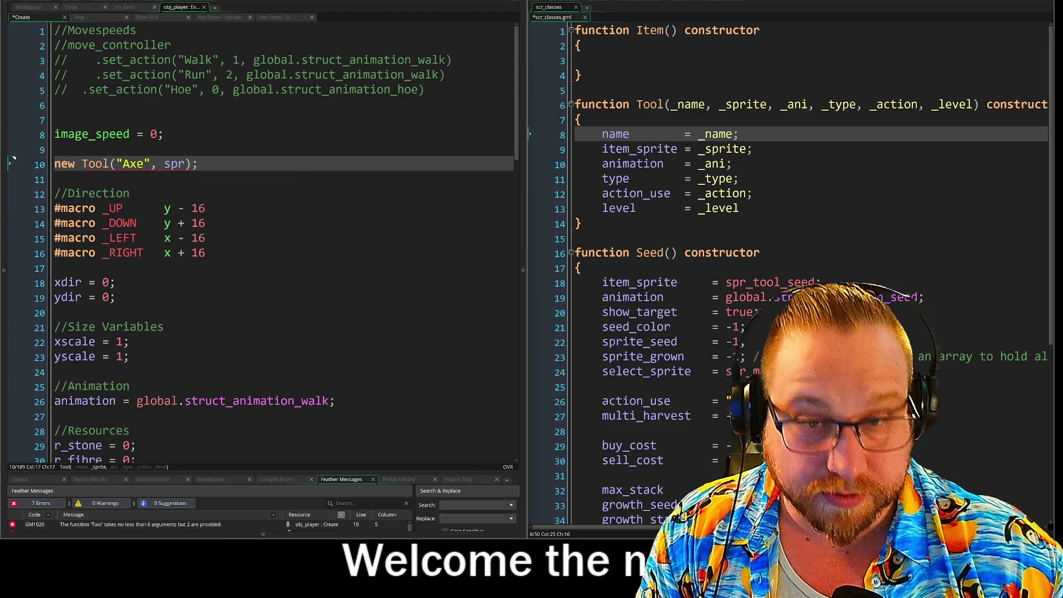
key(Return)
key(Tab)
key(Tab)
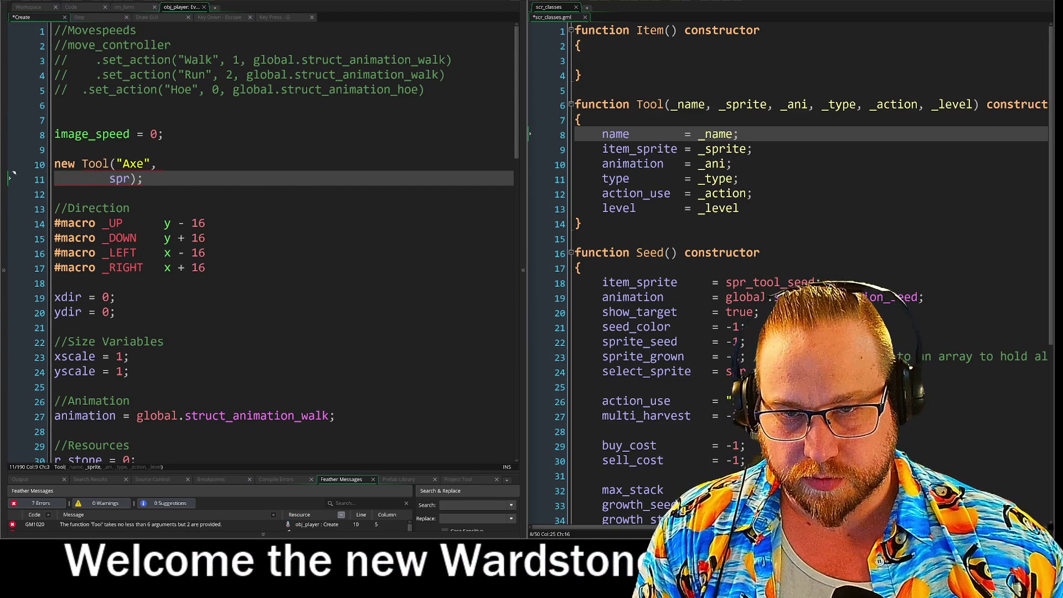
click(116, 163)
key(Return)
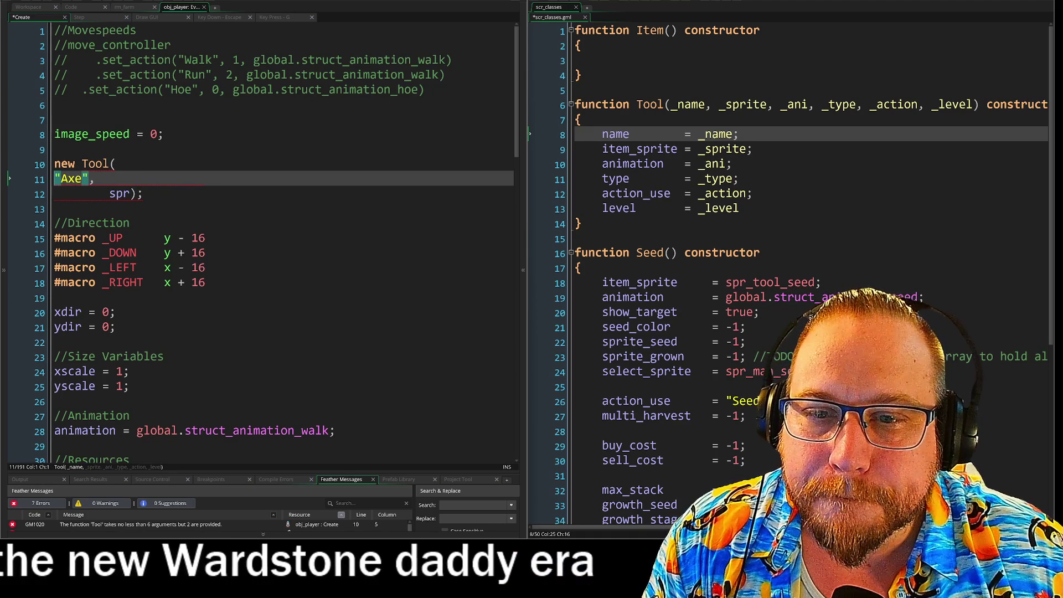
key(Tab)
click(102, 163)
key(Down)
key(Right)
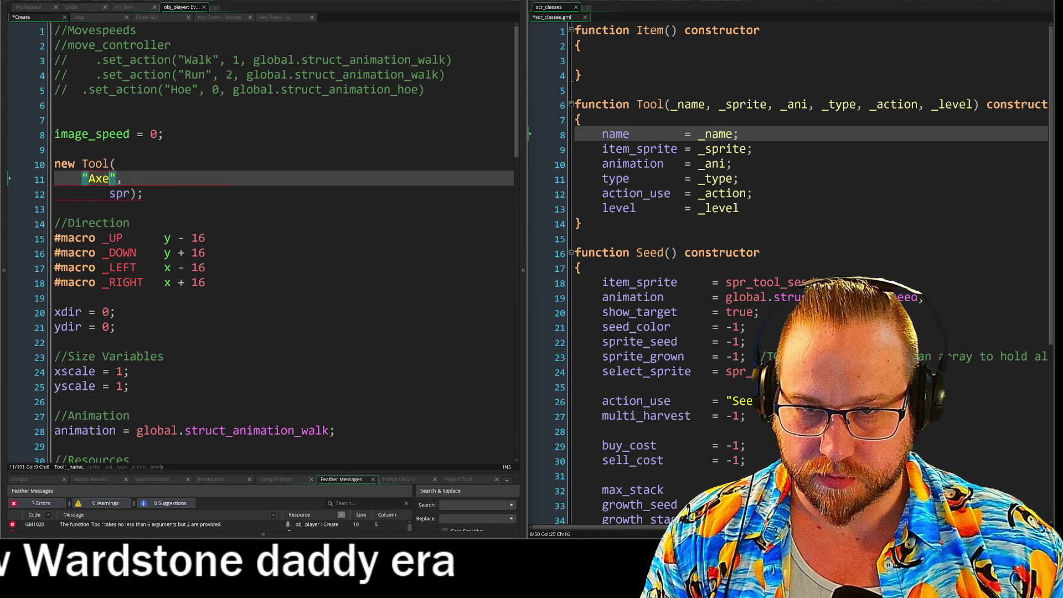
key(Up)
key(Tab)
key(BackSpace)
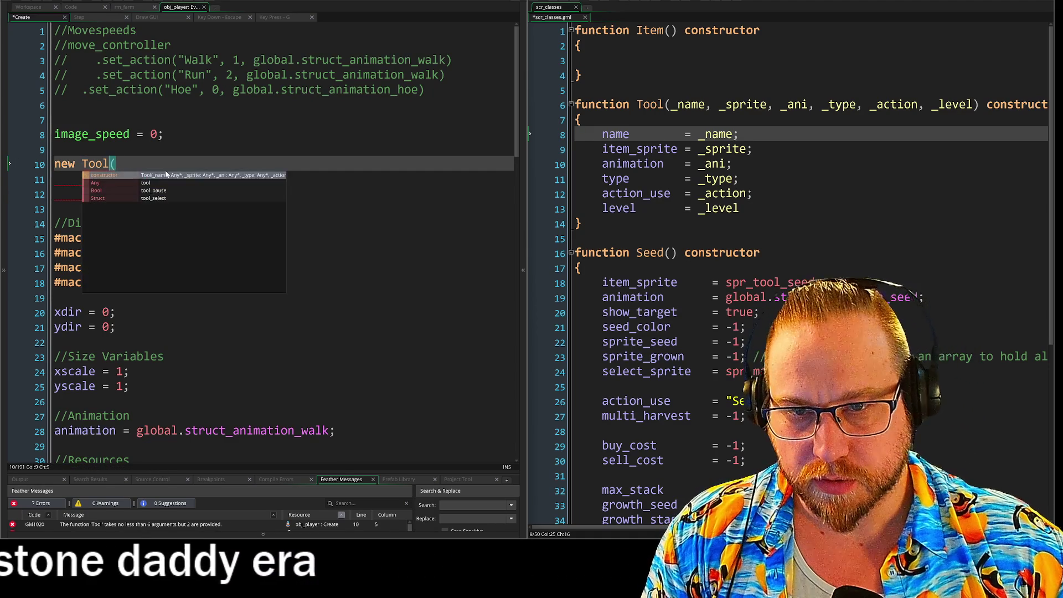
key(Escape)
key(Up)
key(Up)
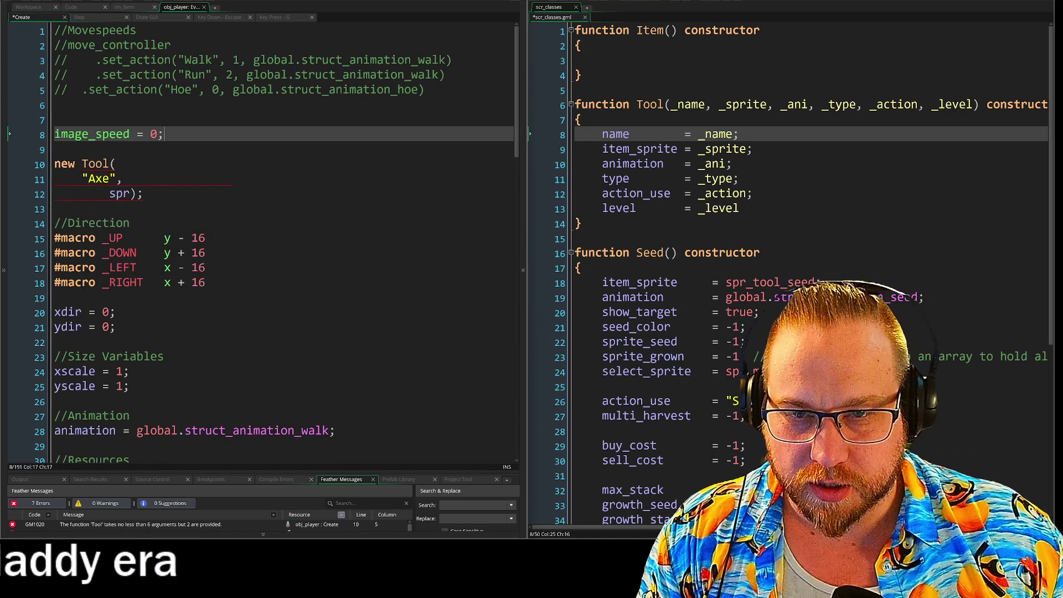
key(Down)
key(Down)
key(Down)
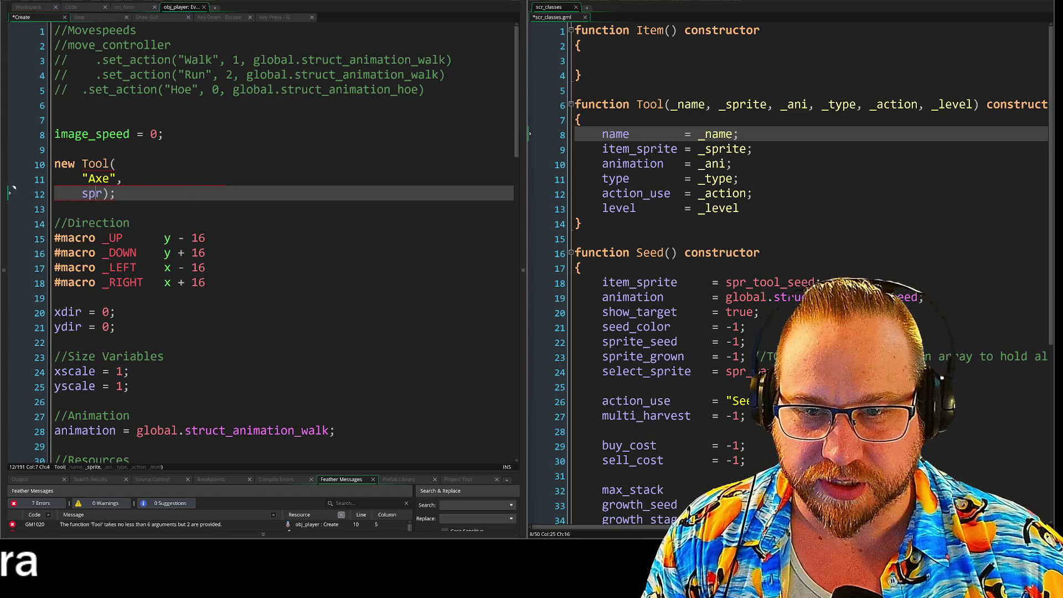
Step: Complete the sprite argument on line 12 as spr_tool_axe
key(Return)
key(Return)
key(Up)
key(Up)
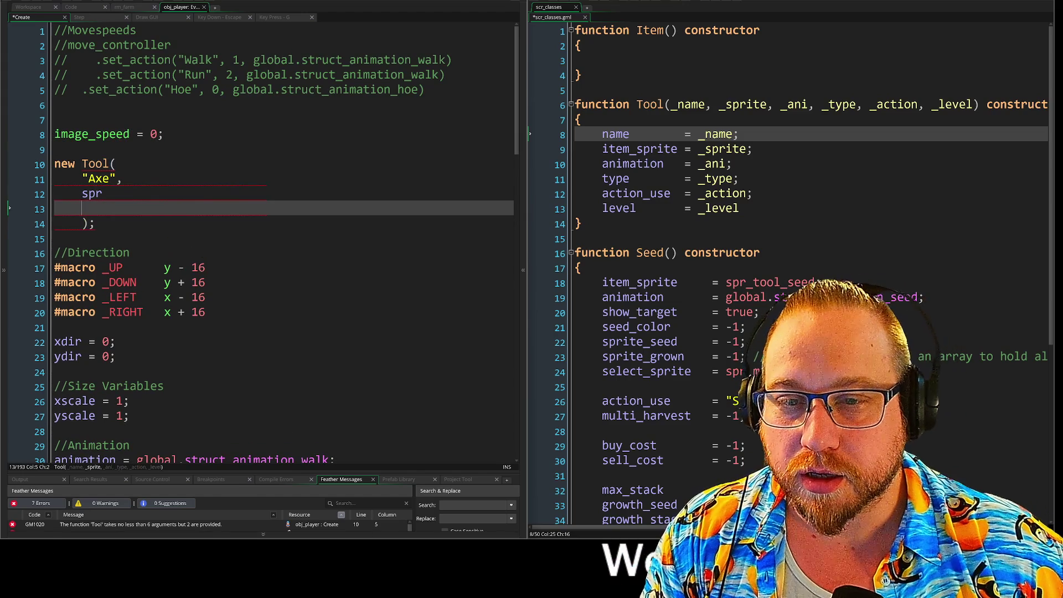
text(_)
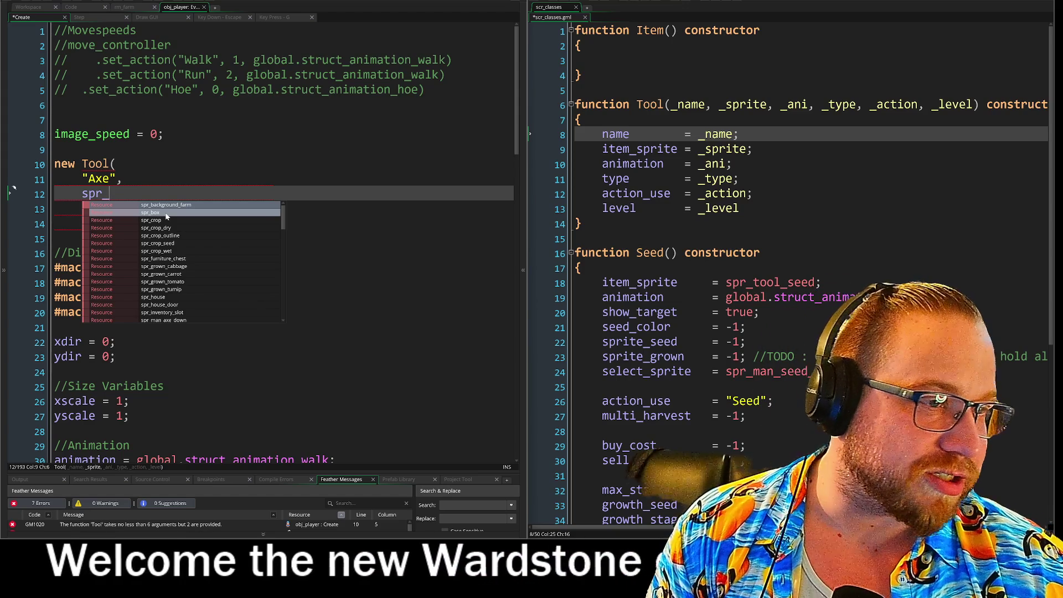
text(axe)
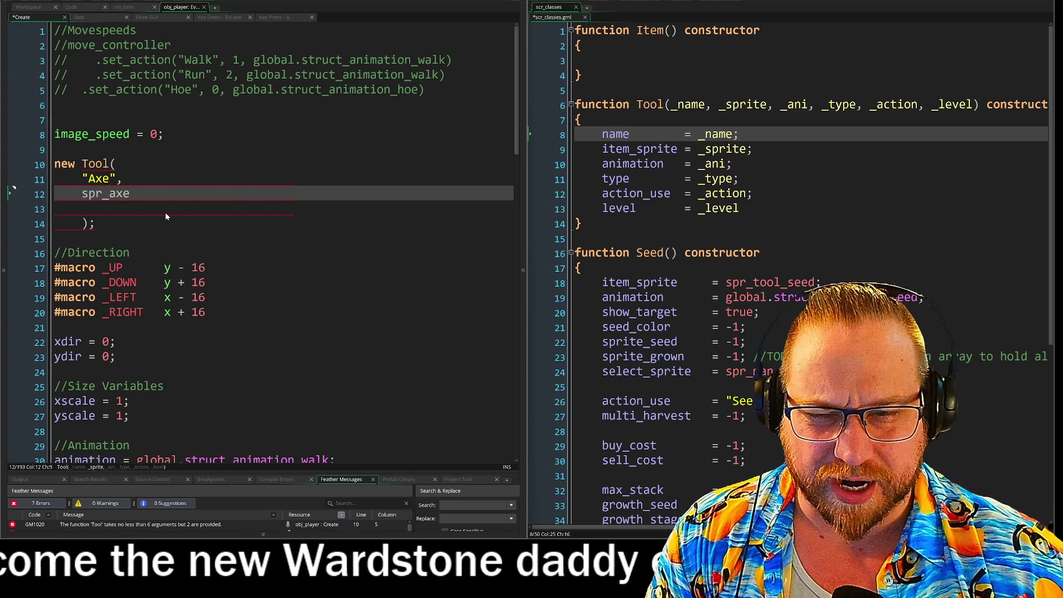
key(BackSpace)
key(BackSpace)
key(BackSpace)
text(too)
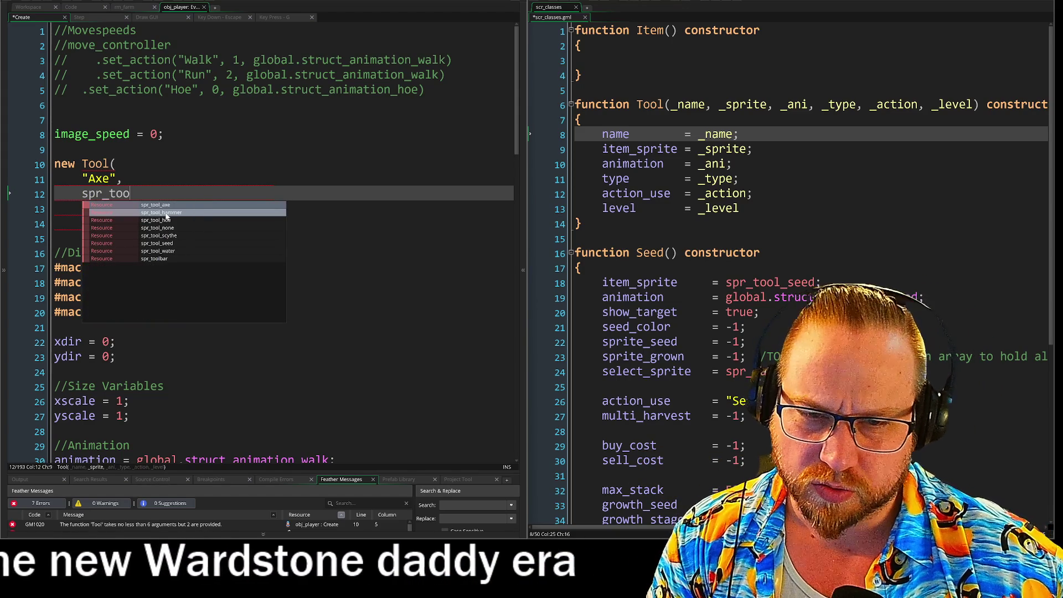
text(l_axe,)
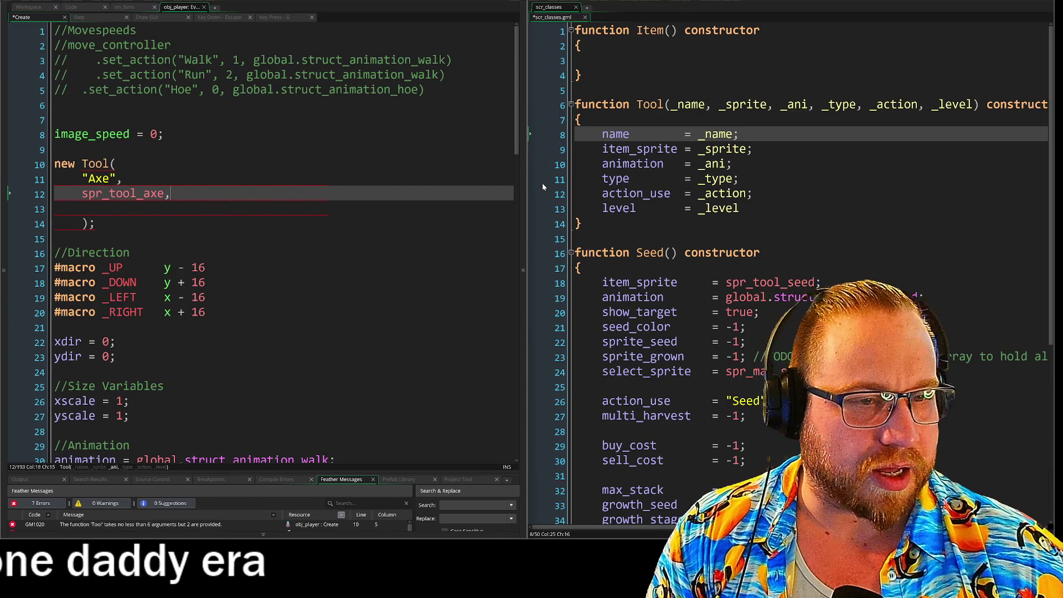
key(Return)
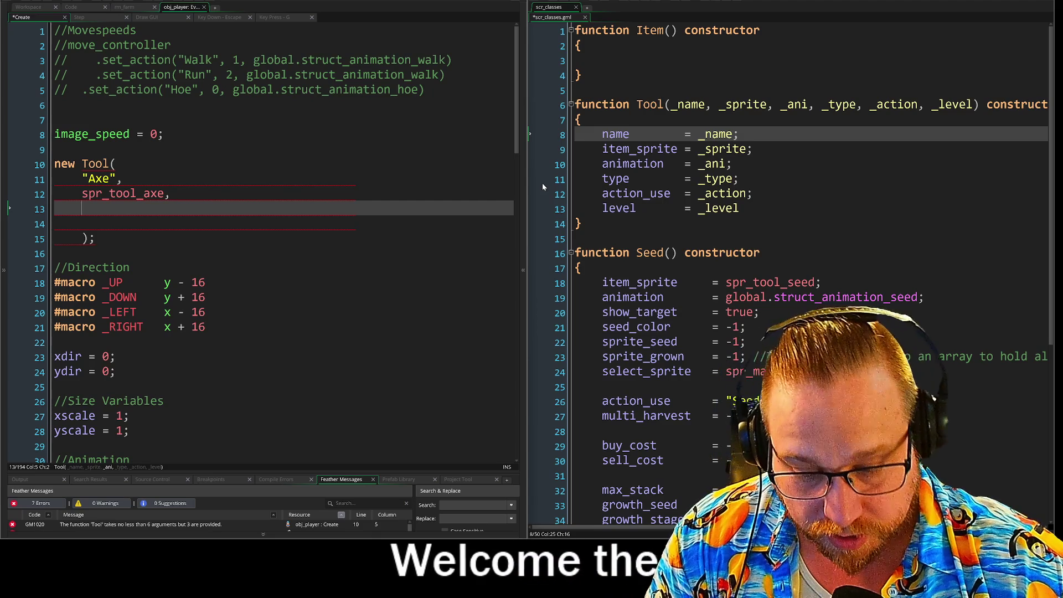
Step: Pass global.struct_animation_axe, followed by a comma, as the Tool call's animation argument on line 13
text(an)
key(BackSpace)
key(BackSpace)
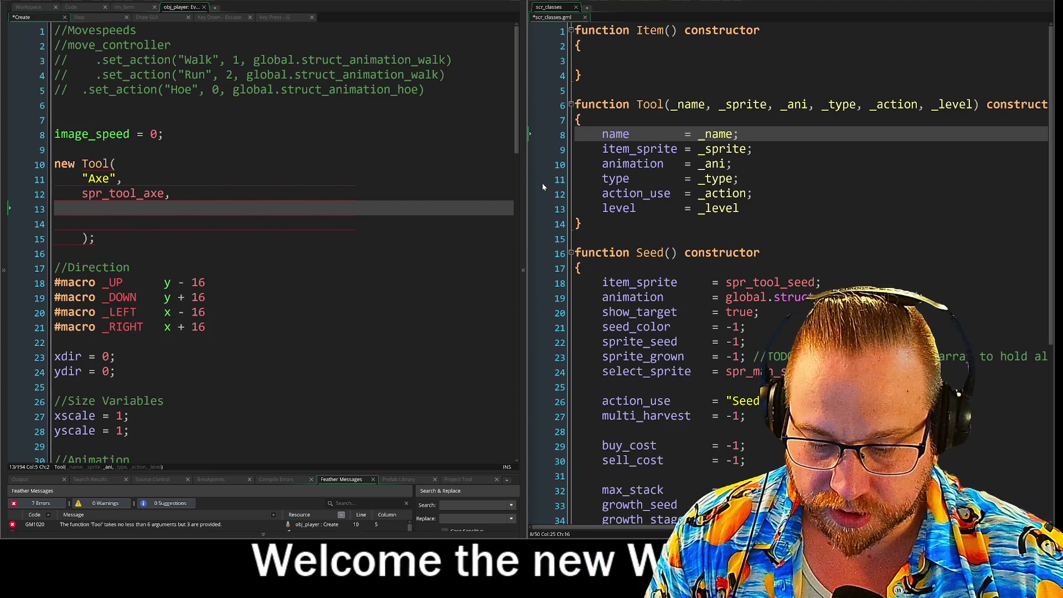
text(struct)
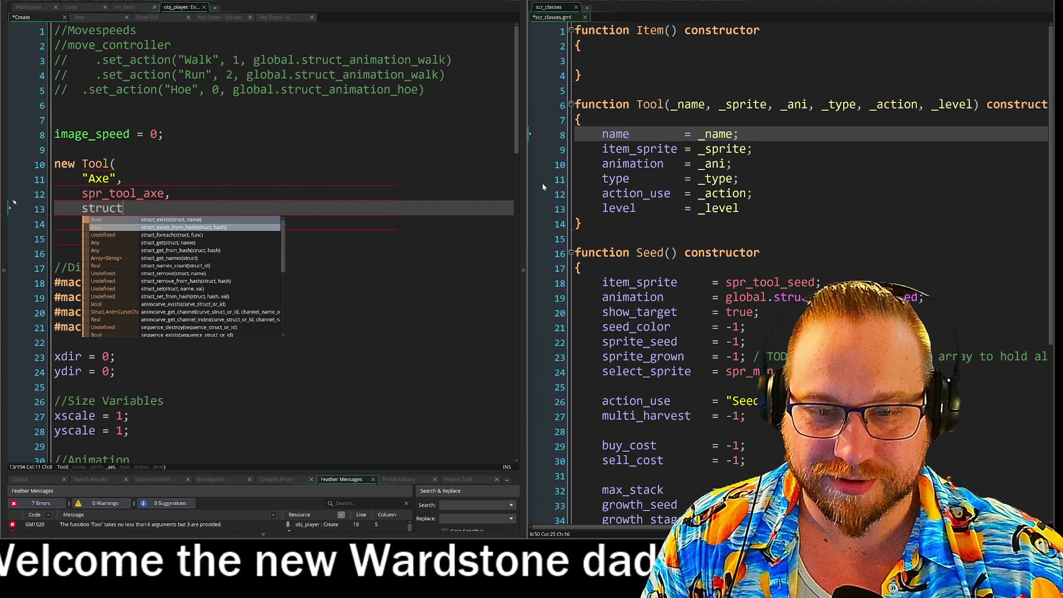
text(_a)
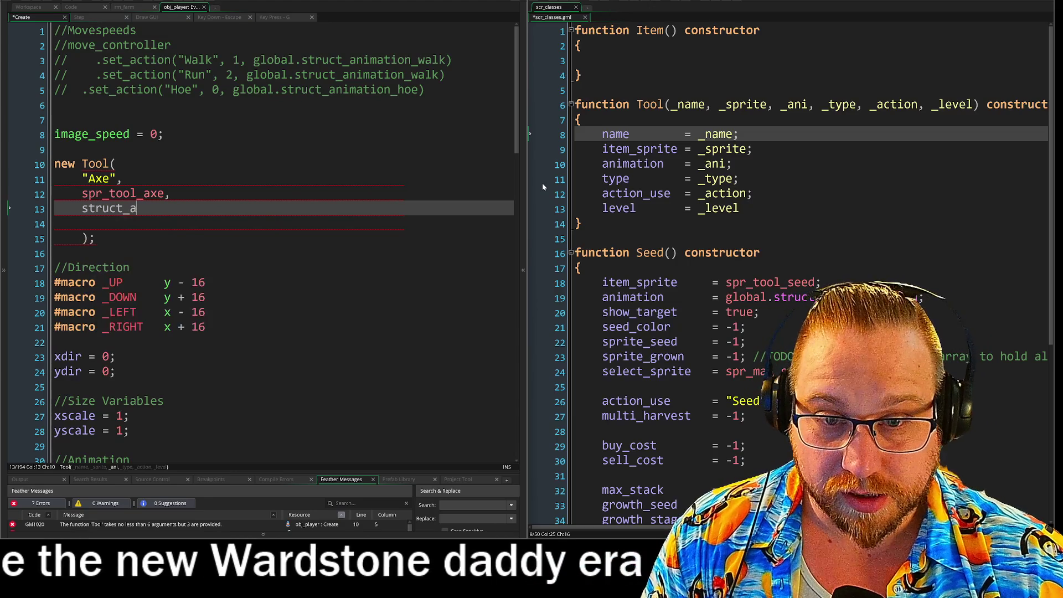
key(BackSpace)
key(BackSpace)
key(BackSpace)
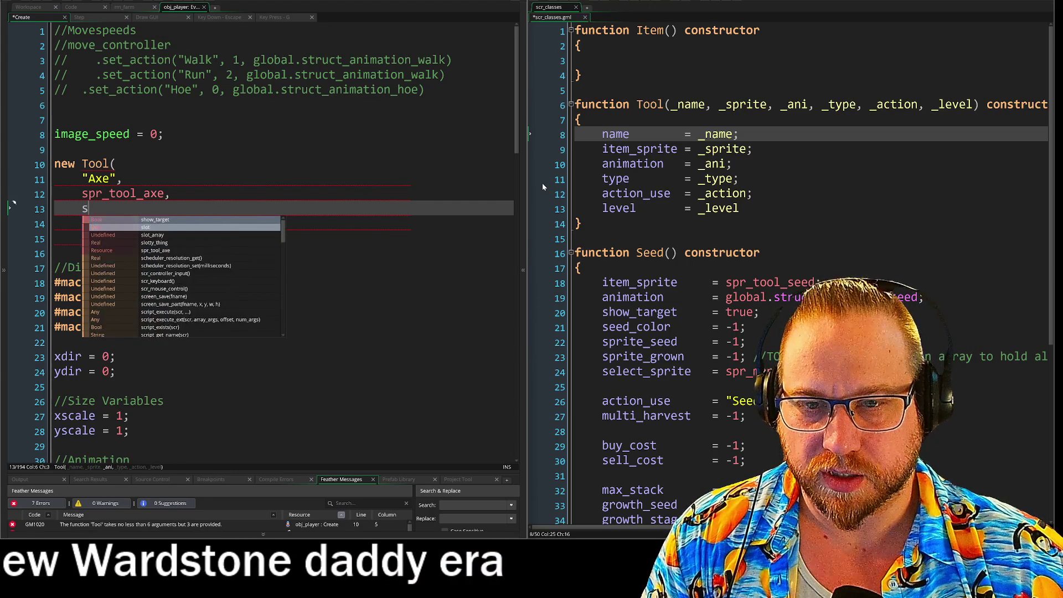
key(BackSpace)
text(anima)
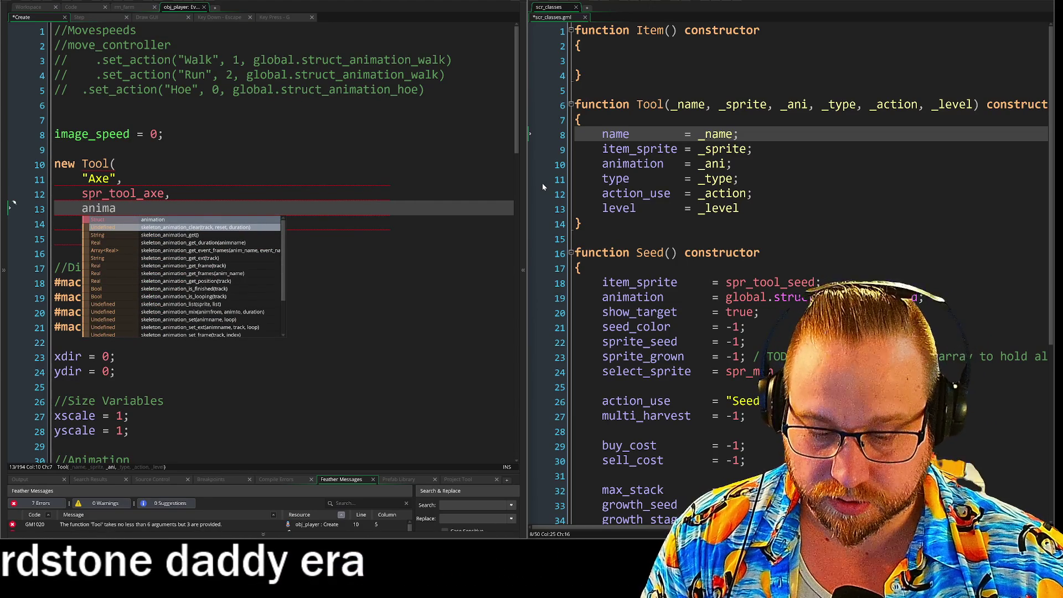
text(tion)
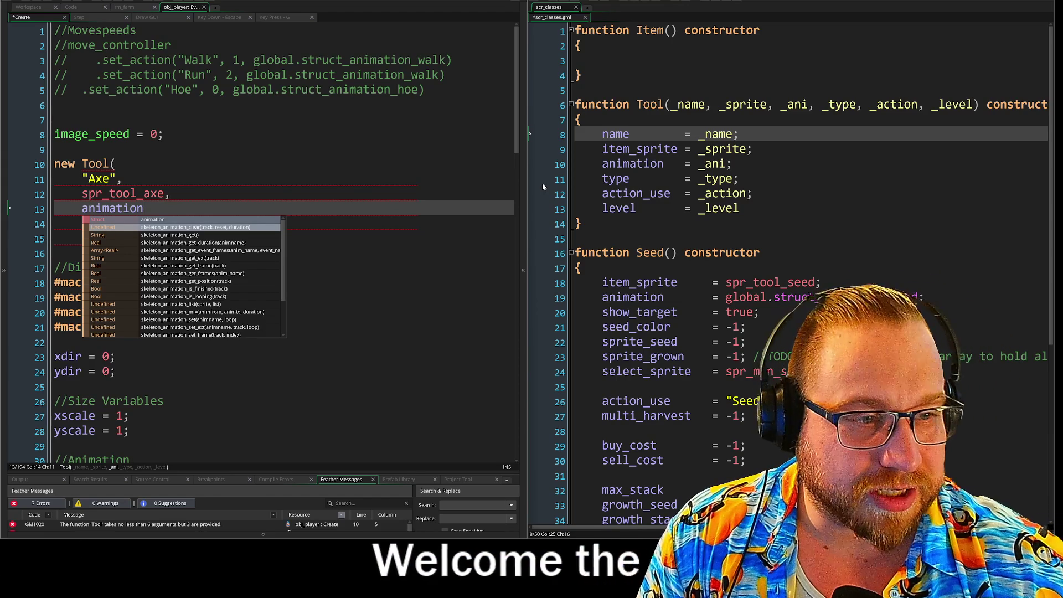
key(BackSpace)
key(BackSpace)
key(BackSpace)
key(BackSpace)
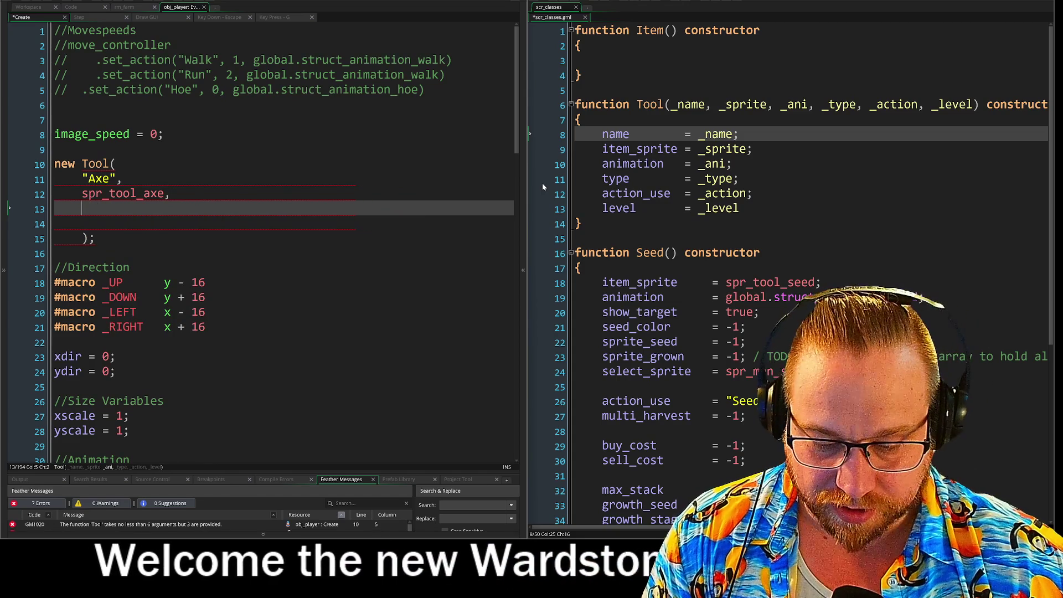
text(global)
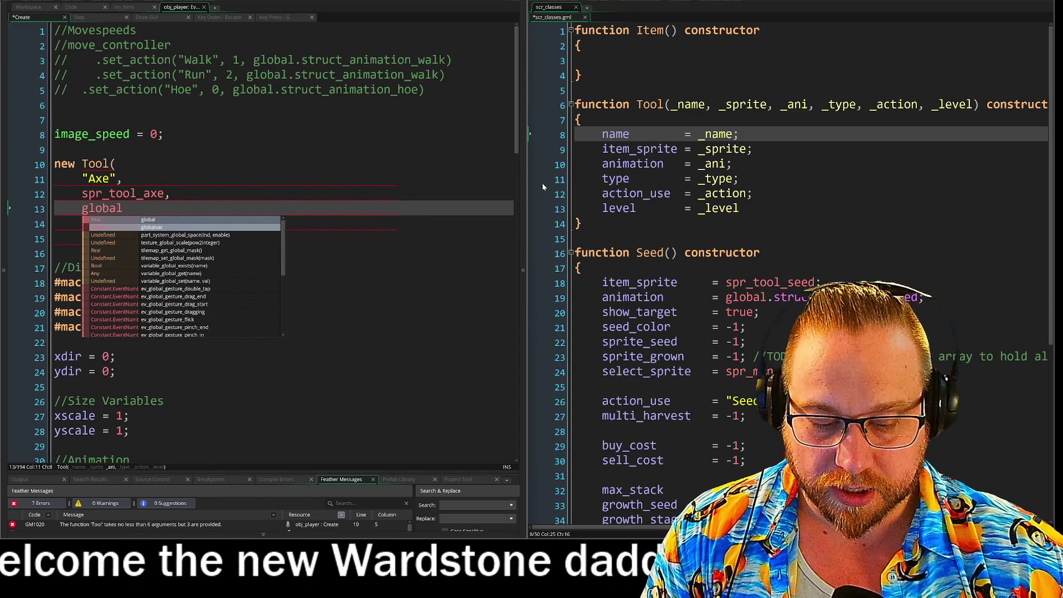
text(.struct)
key(Return)
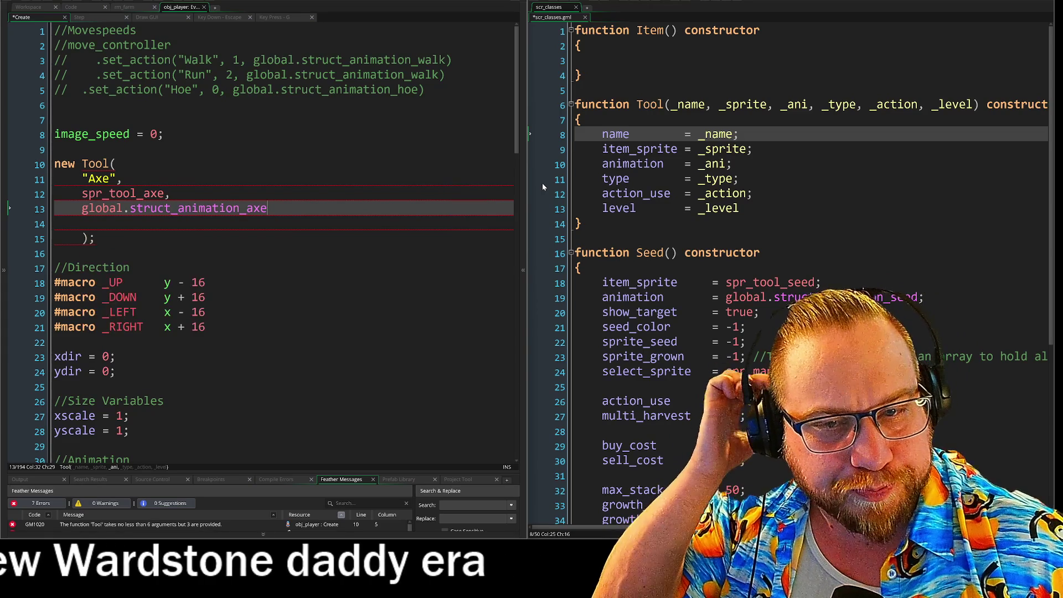
text(,)
key(Return)
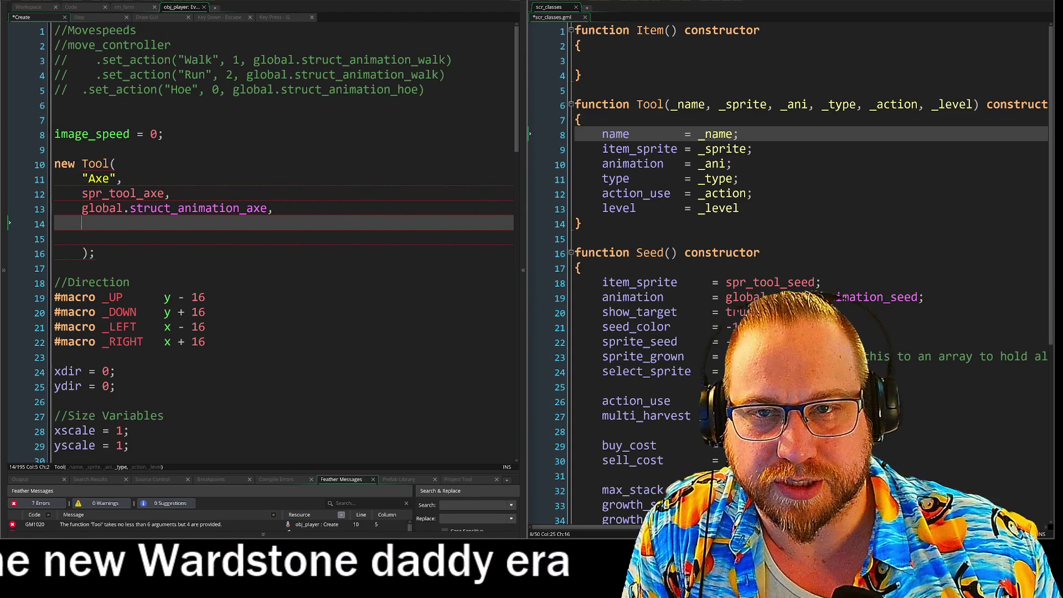
Step: Switch to scr_tool_types to check the Hammer's "Stone" type and "Debris" action
click(71, 6)
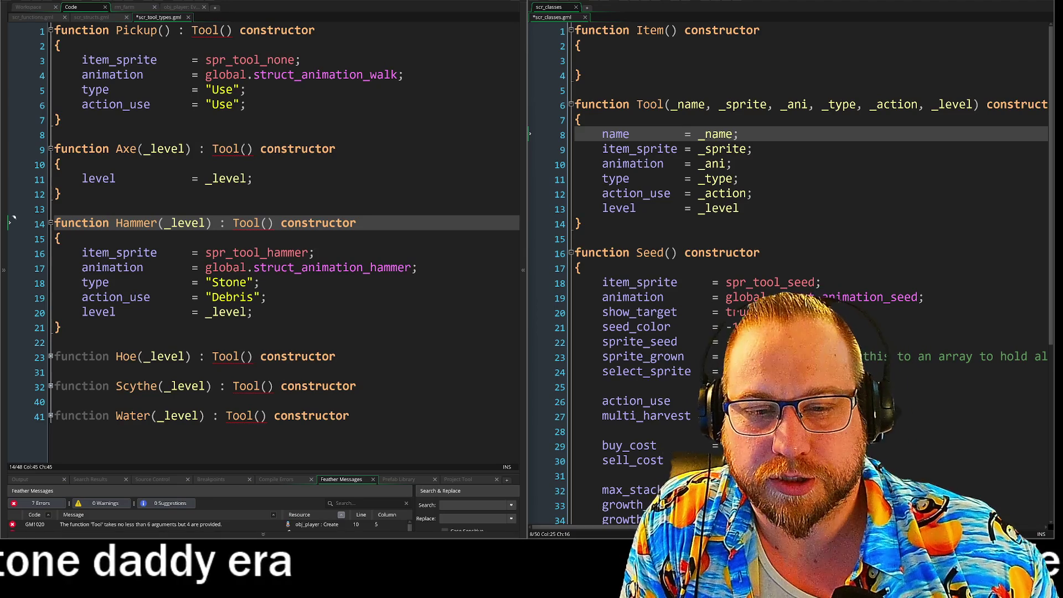
click(226, 282)
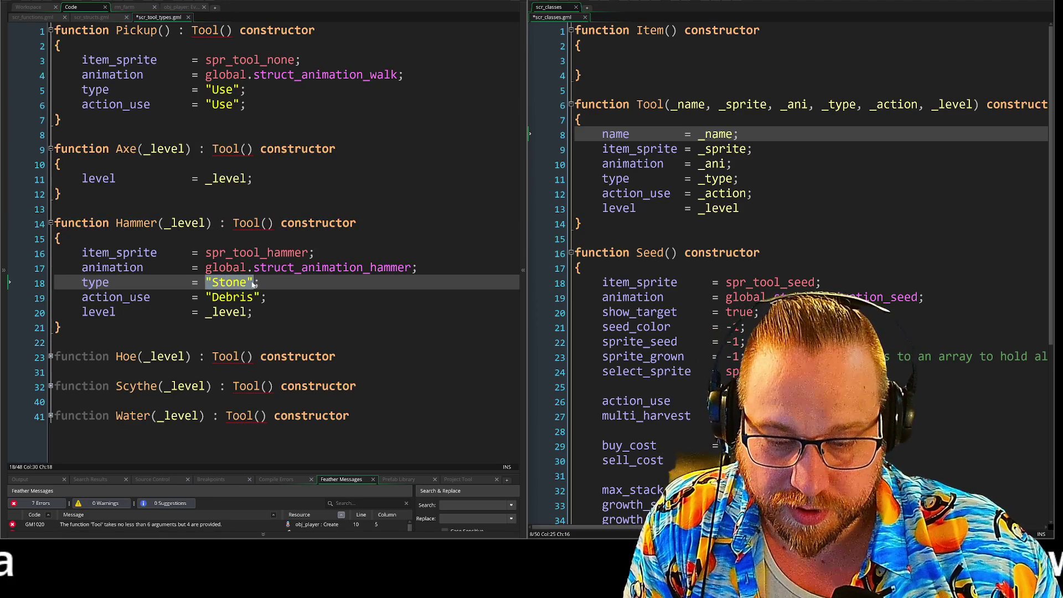
click(92, 17)
click(43, 18)
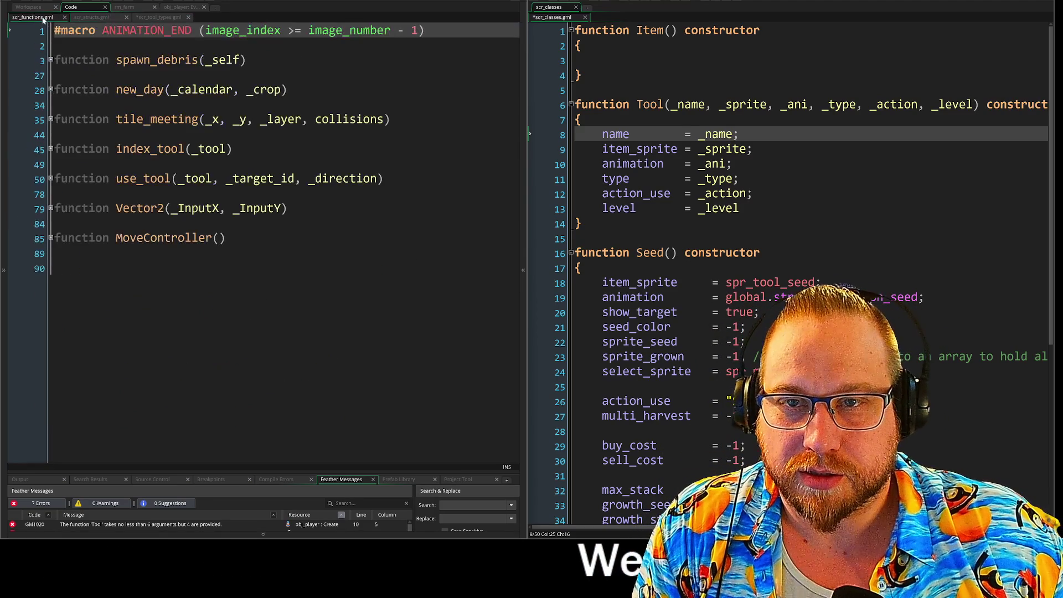
click(124, 7)
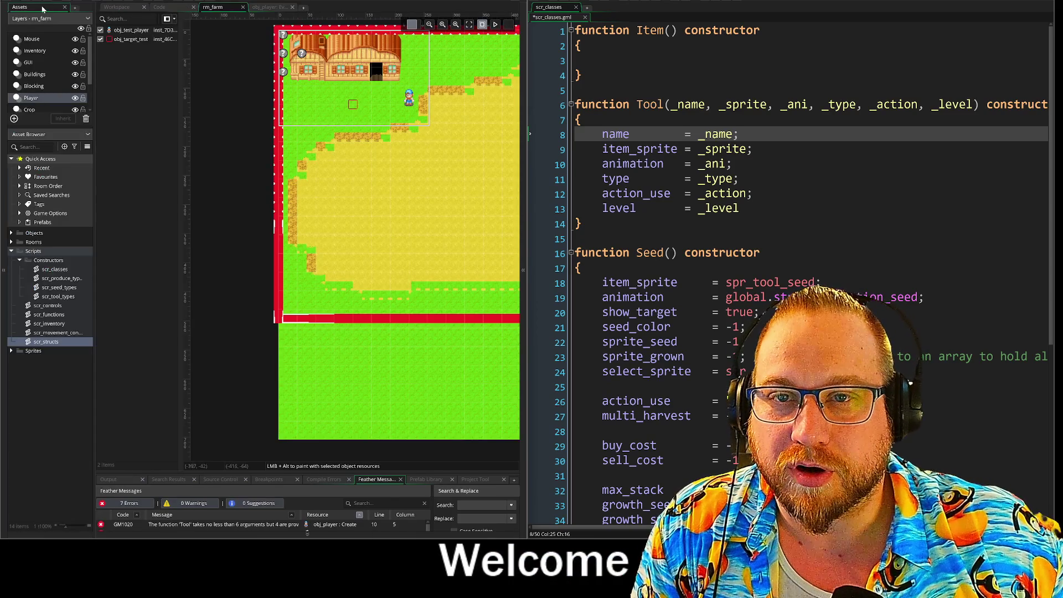
click(123, 8)
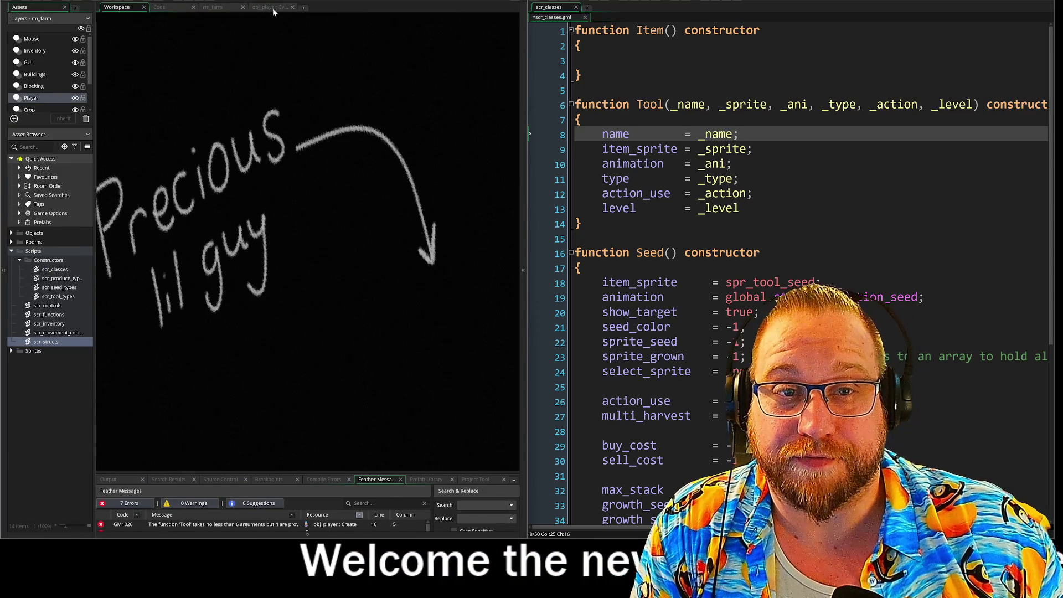
click(271, 8)
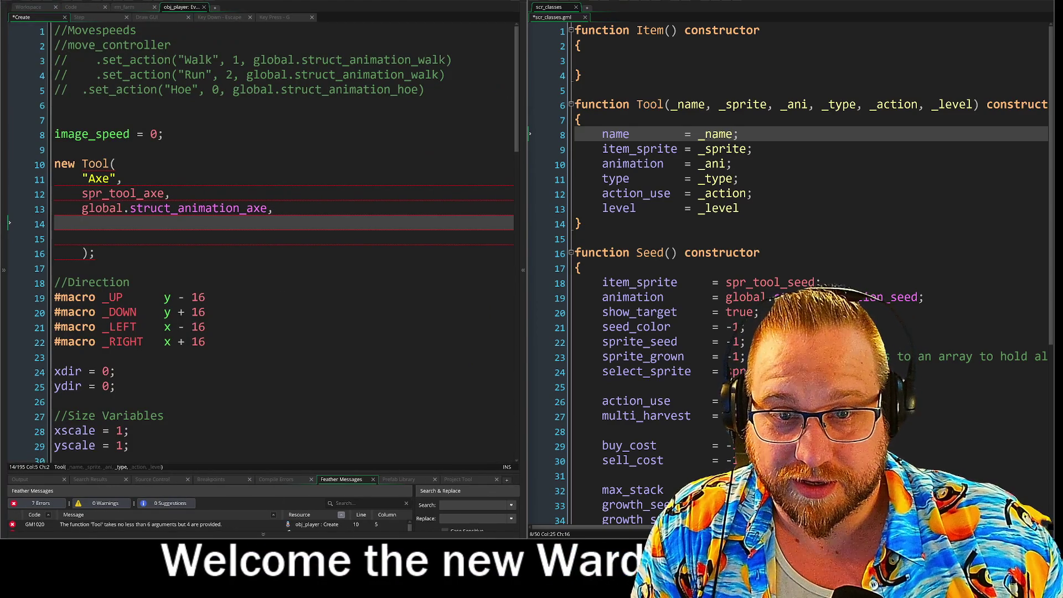
Step: Pass "Stone" as the type and "Sebris" as the action argument on lines 14 and 15
text("Stone")
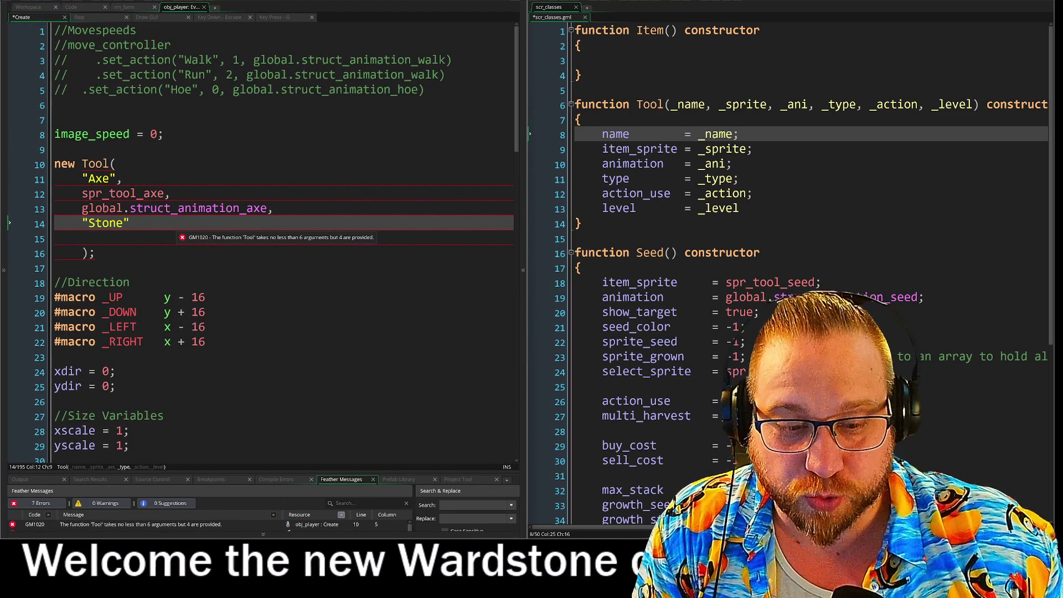
text(,)
key(Return)
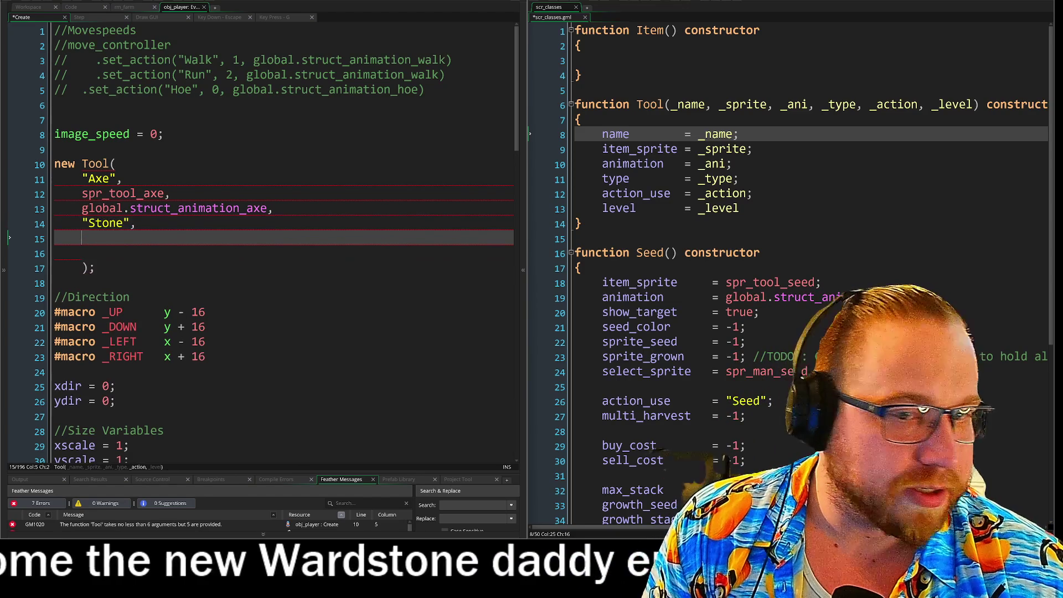
text("")
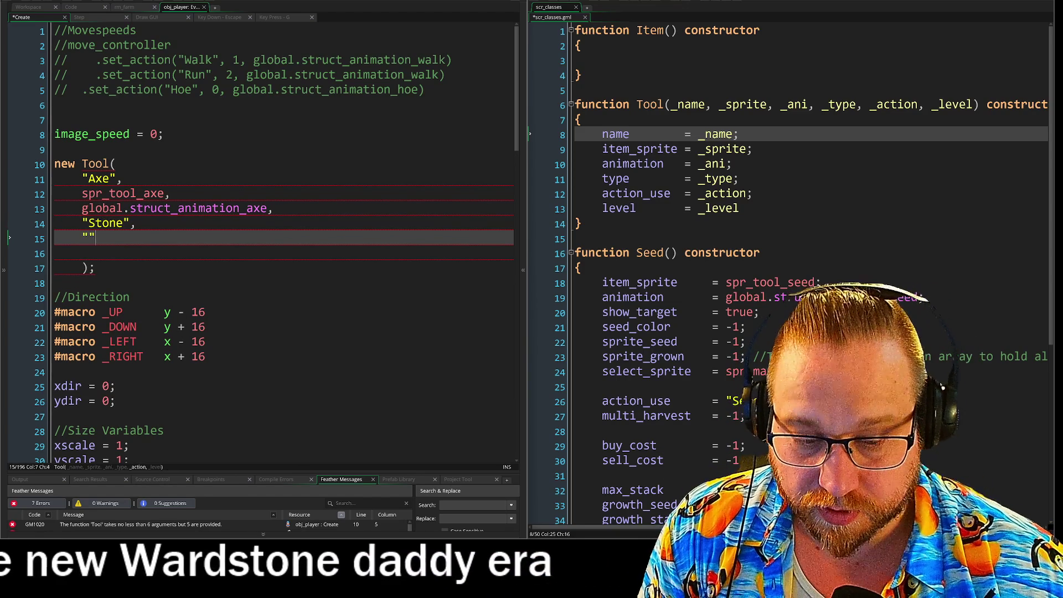
text(,)
key(Left)
key(Left)
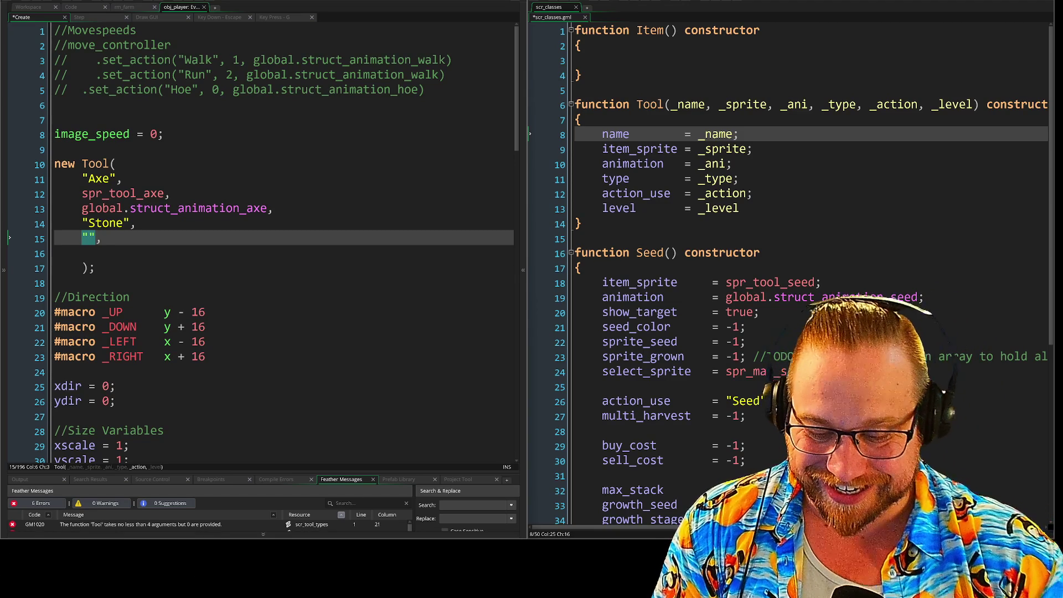
text(Sebris)
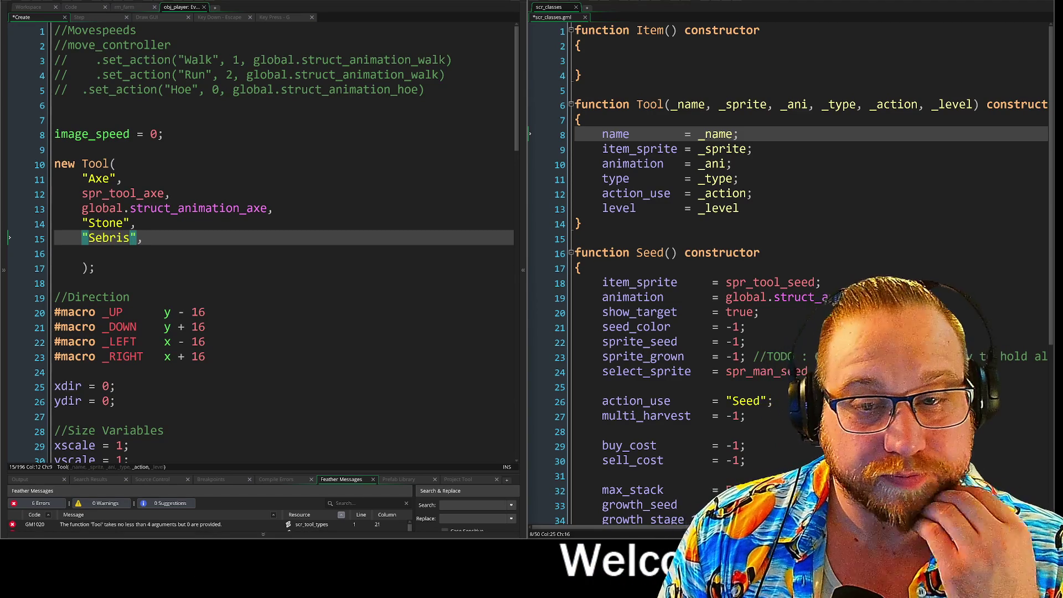
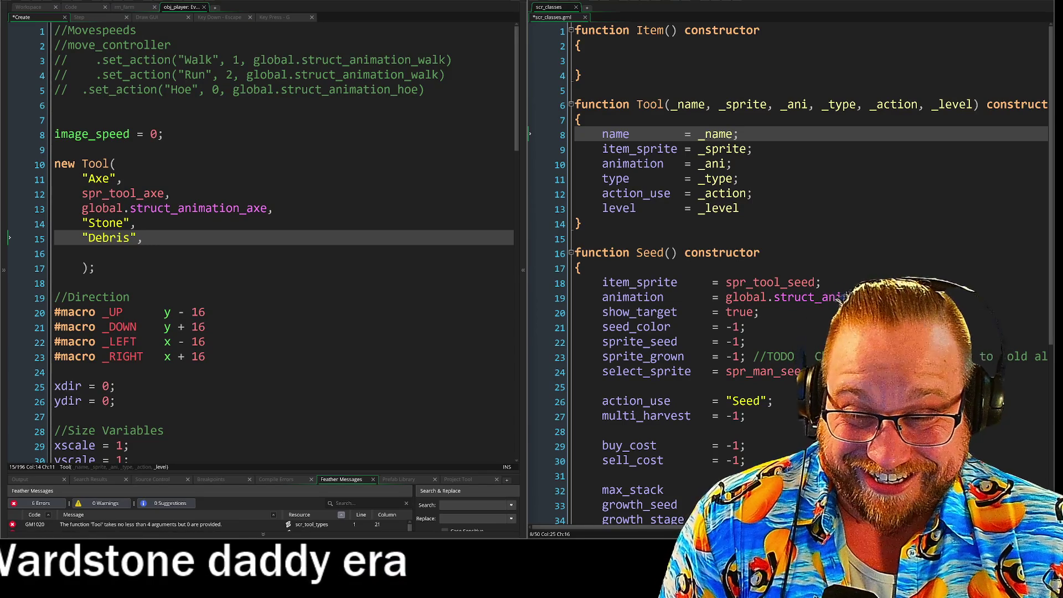
Step: Delete ', _level' from the Tool() signature and remove the blank line and trailing comma after "Debris"
click(82, 253)
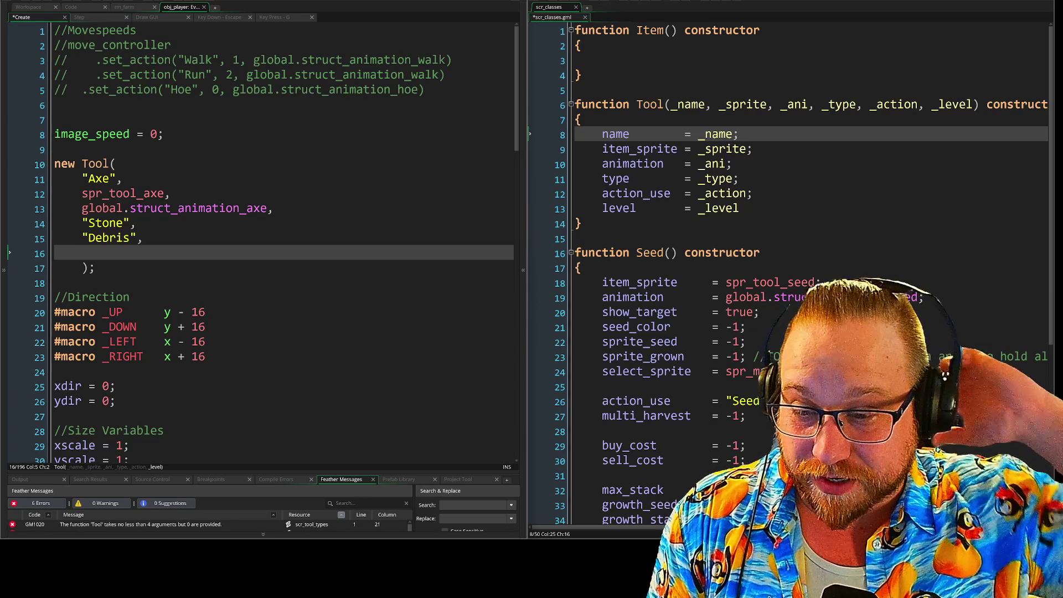
click(533, 103)
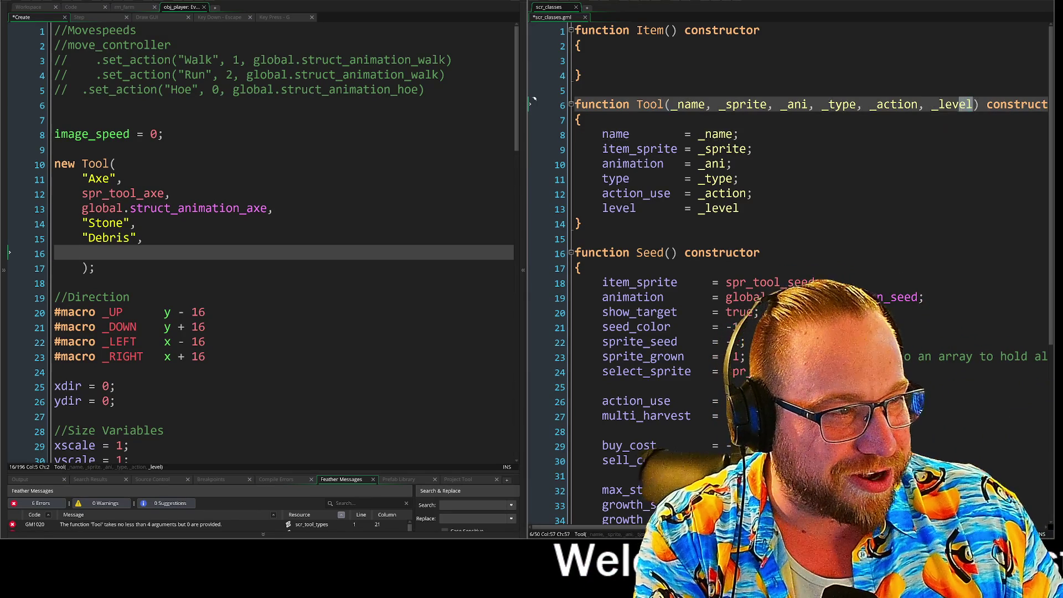
drag(948, 110, 921, 111)
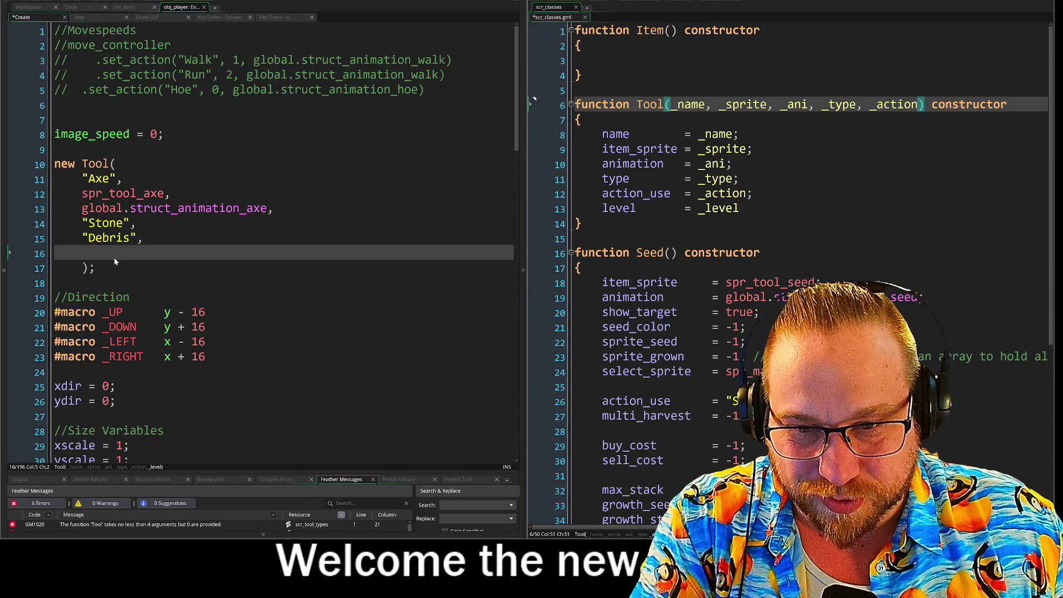
key(BackSpace)
key(BackSpace)
key(BackSpace)
key(BackSpace)
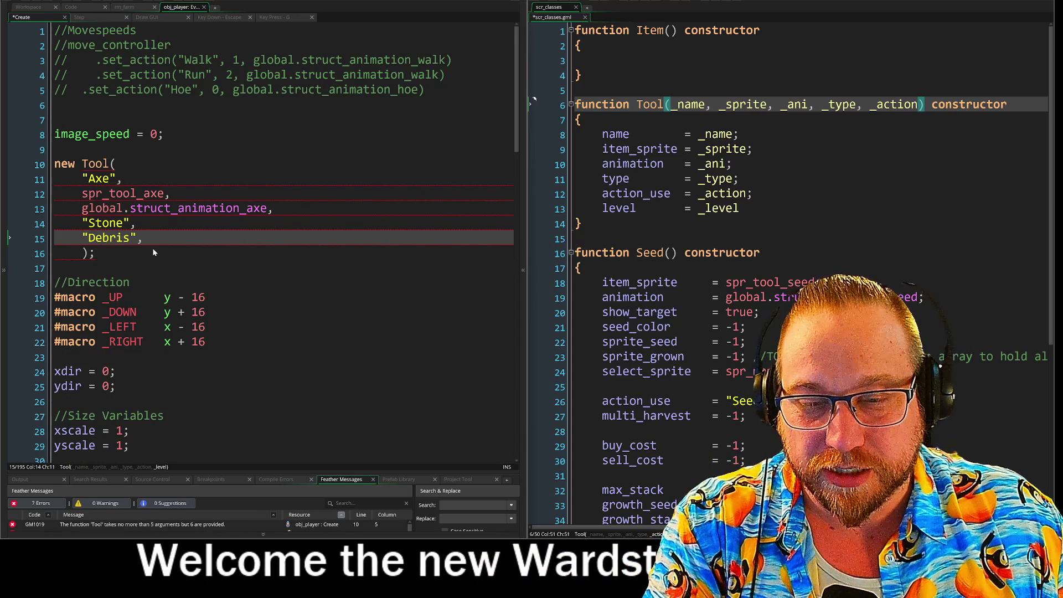
click(127, 254)
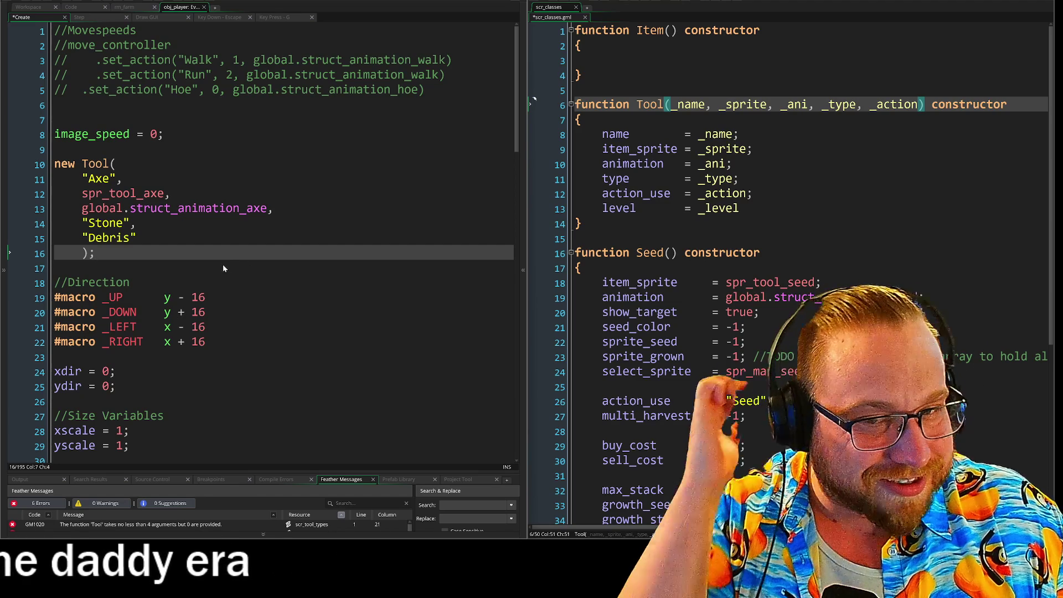
click(224, 239)
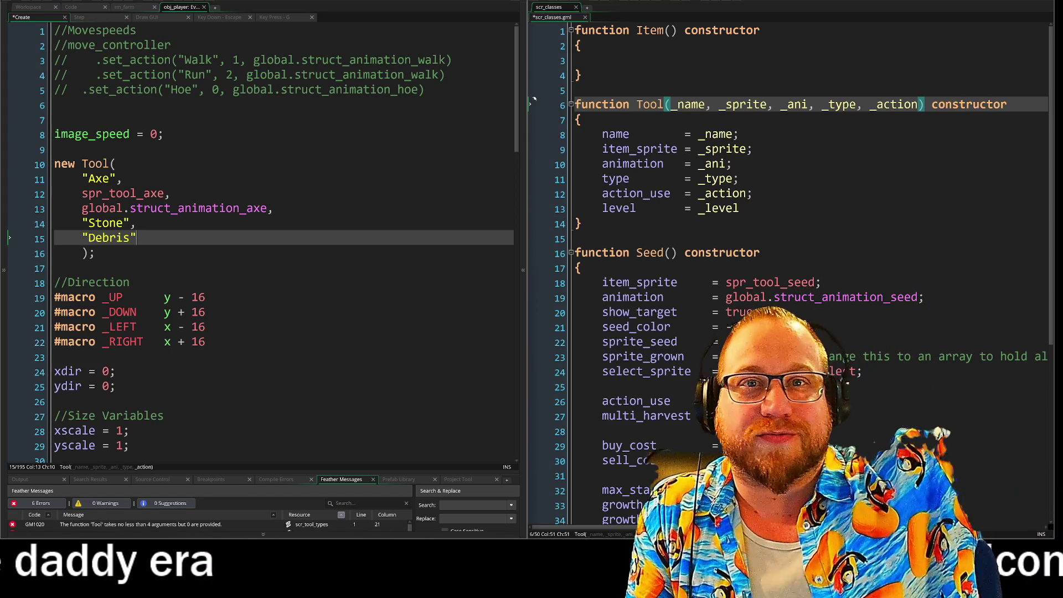
key(End)
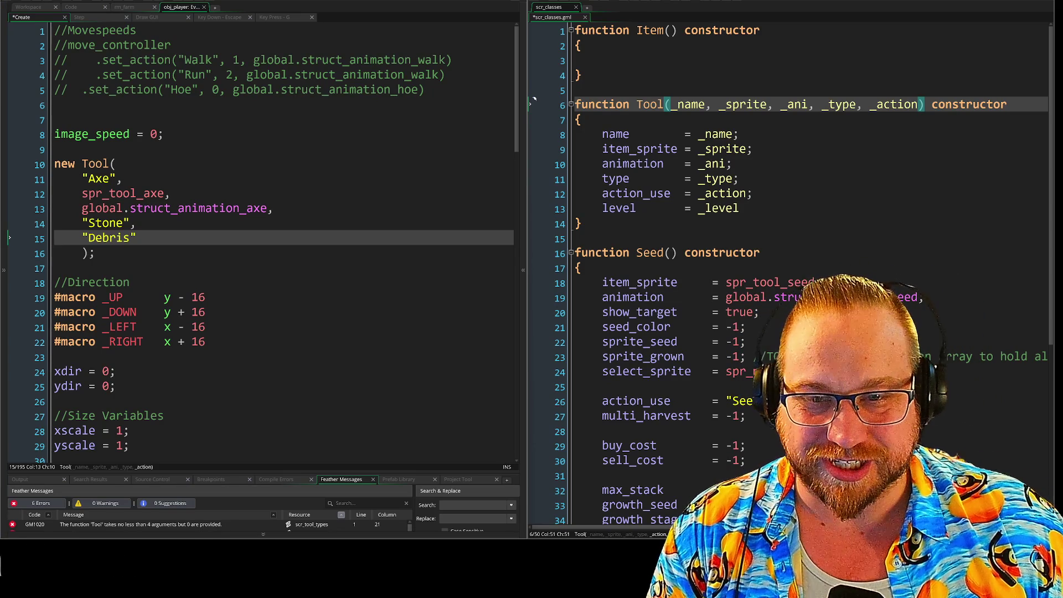
Step: Join the sprite, animation, "Stone", "Debris" arguments and the closing parenthesis onto one line
key(Up)
key(Up)
key(Up)
key(Home)
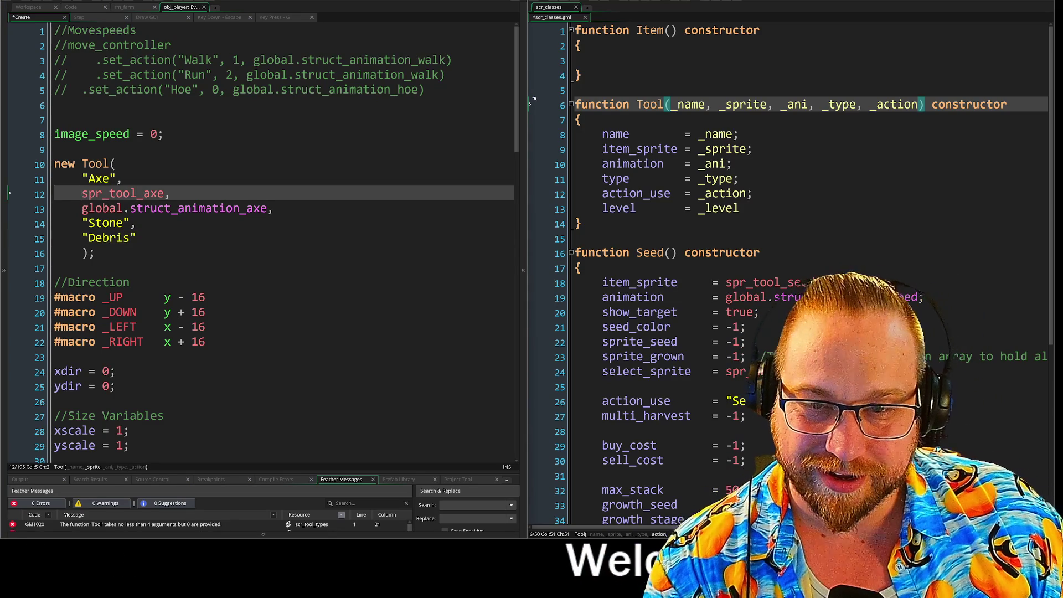
key(BackSpace)
key(BackSpace)
key(Down)
key(Home)
key(BackSpace)
key(BackSpace)
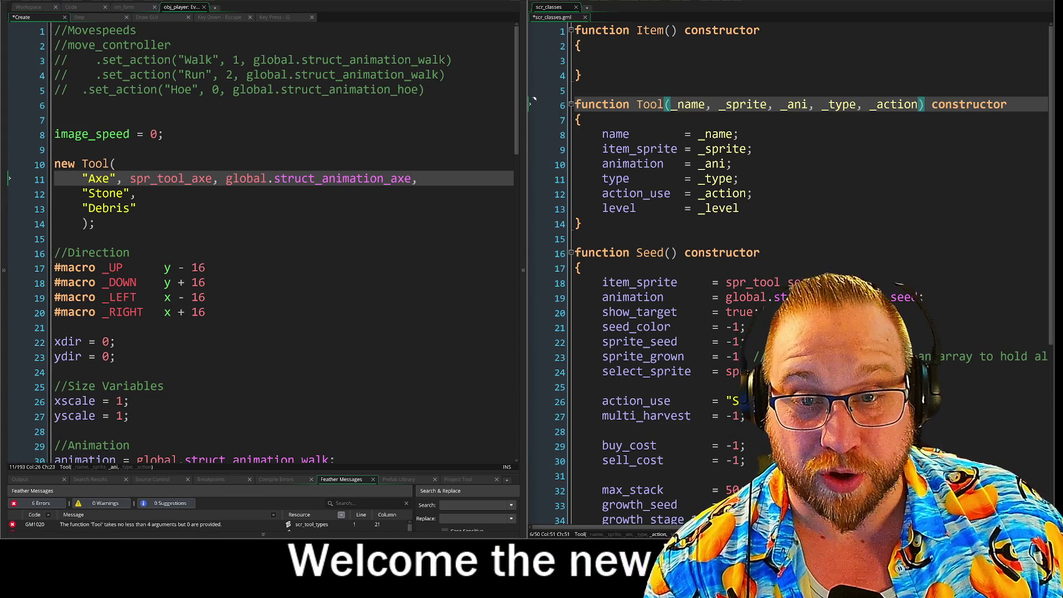
key(Down)
key(Home)
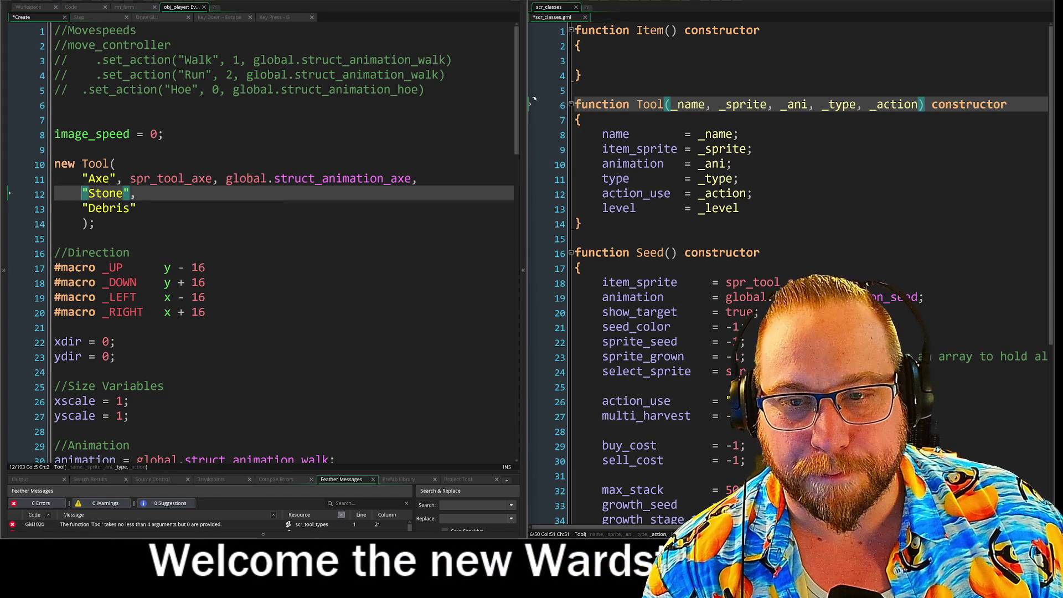
key(BackSpace)
key(BackSpace)
key(Down)
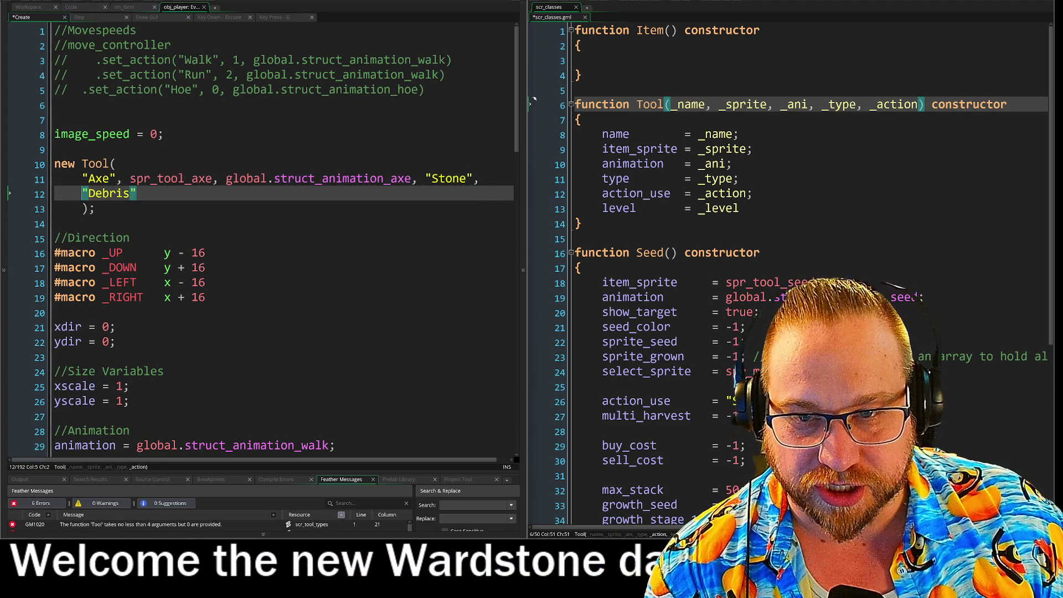
key(Home)
key(BackSpace)
key(BackSpace)
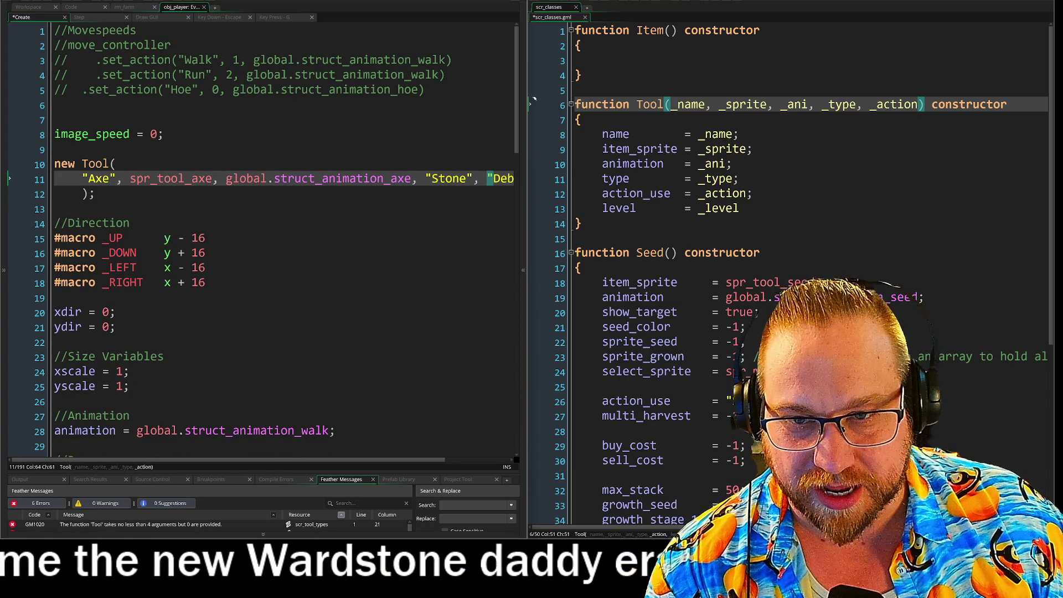
key(Down)
key(Home)
key(BackSpace)
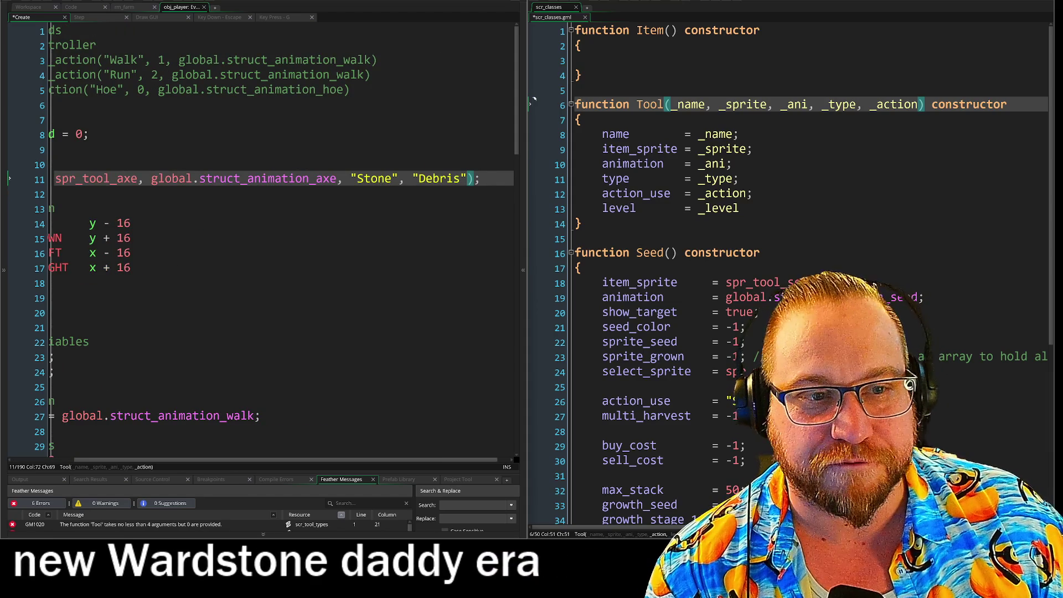
Step: Pull that argument line up onto the new Tool("Axe", line 10
key(Up)
key(Up)
key(Down)
key(Down)
key(Home)
key(BackSpace)
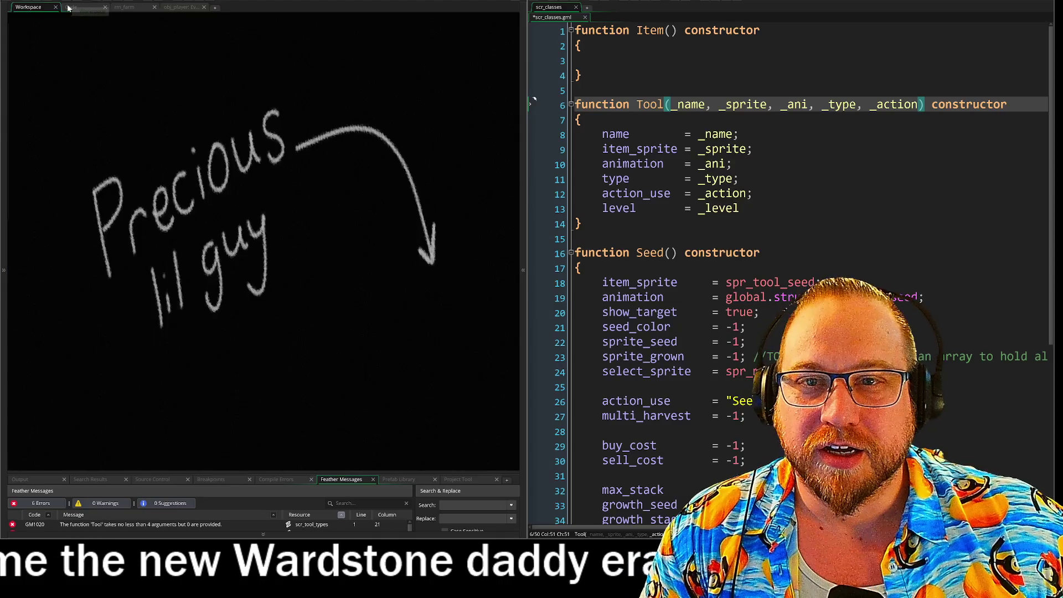
Step: Look over the rm_farm room and the player's Step event, hiding the assets panel
click(71, 6)
click(130, 7)
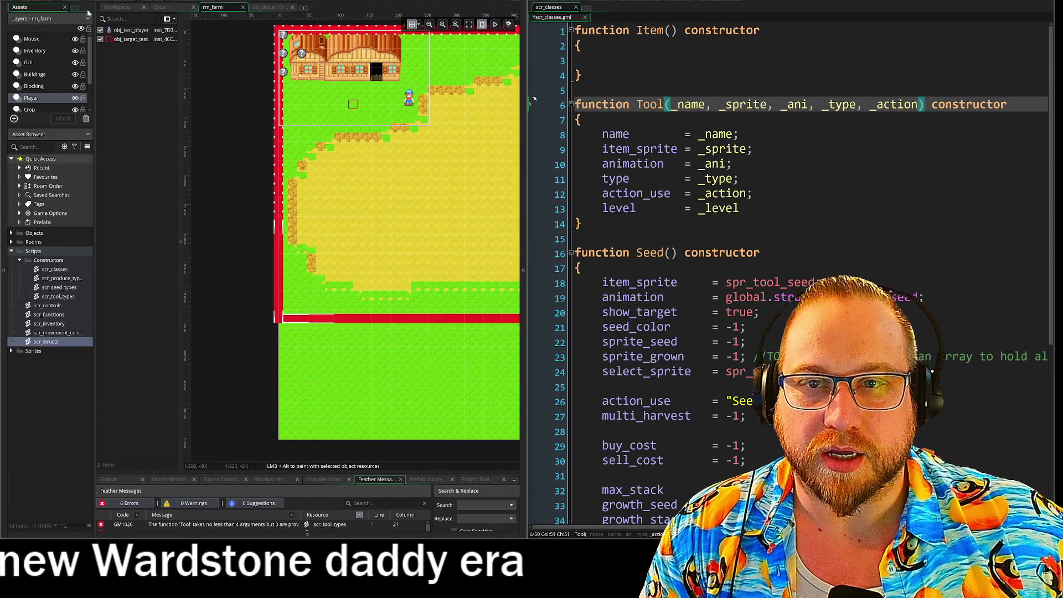
click(4, 83)
click(177, 6)
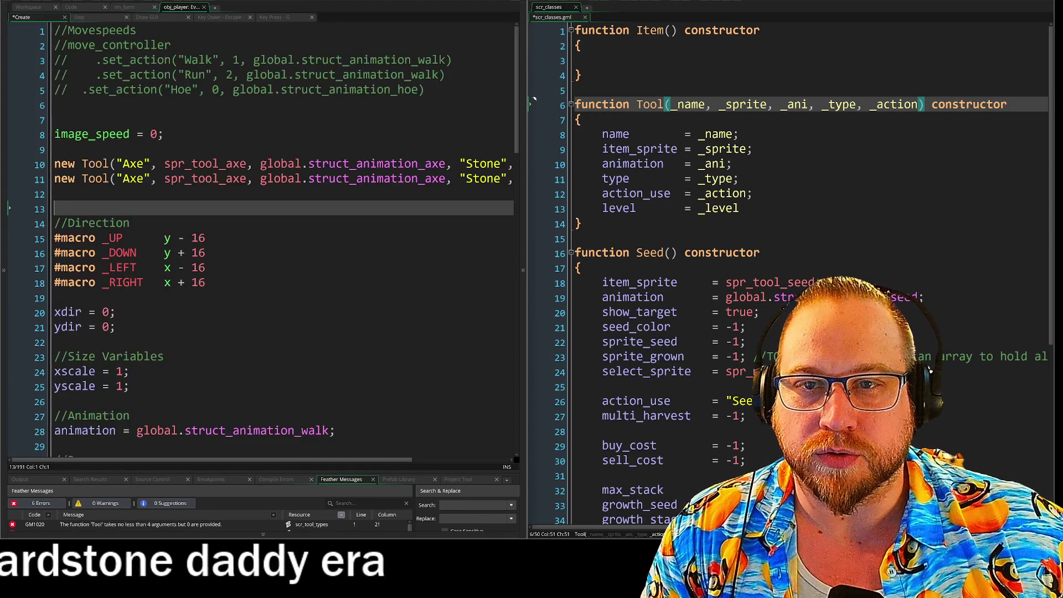
click(89, 18)
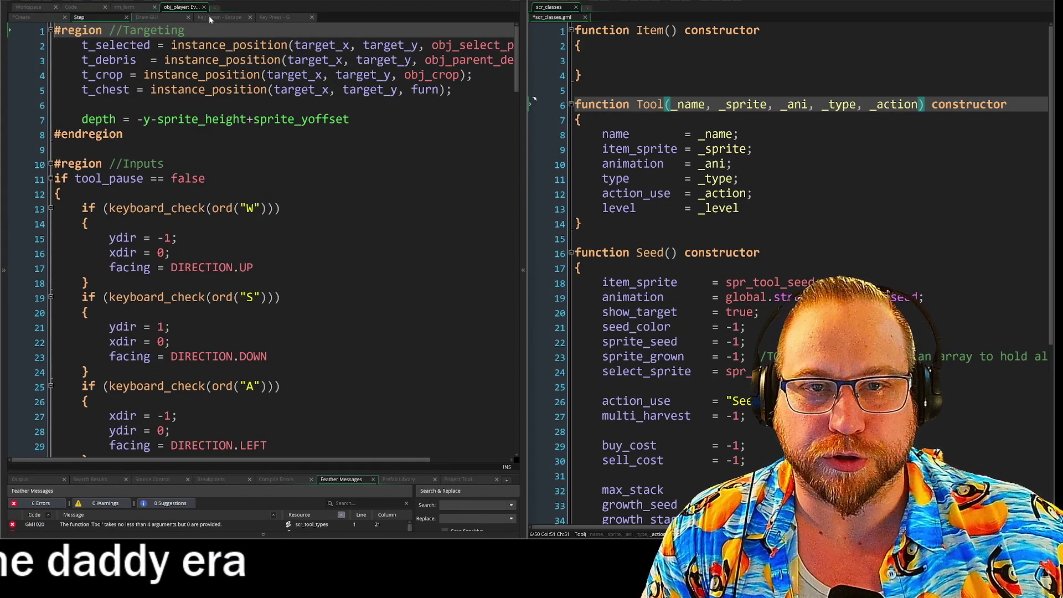
Step: Open scr_tool_types and dock it beside the player's event code
click(93, 8)
click(92, 18)
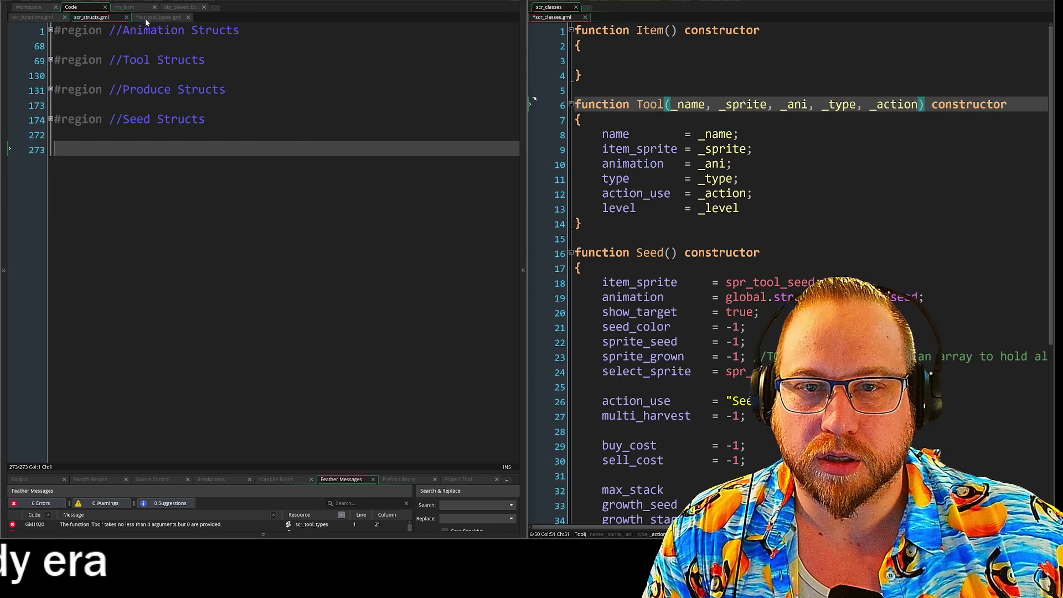
click(157, 18)
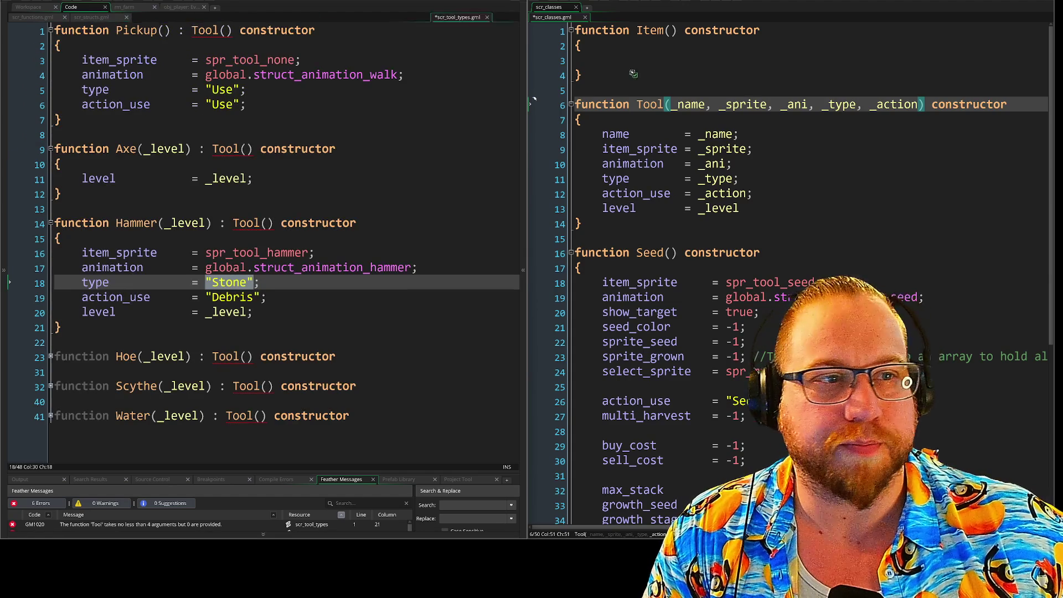
drag(444, 54, 621, 38)
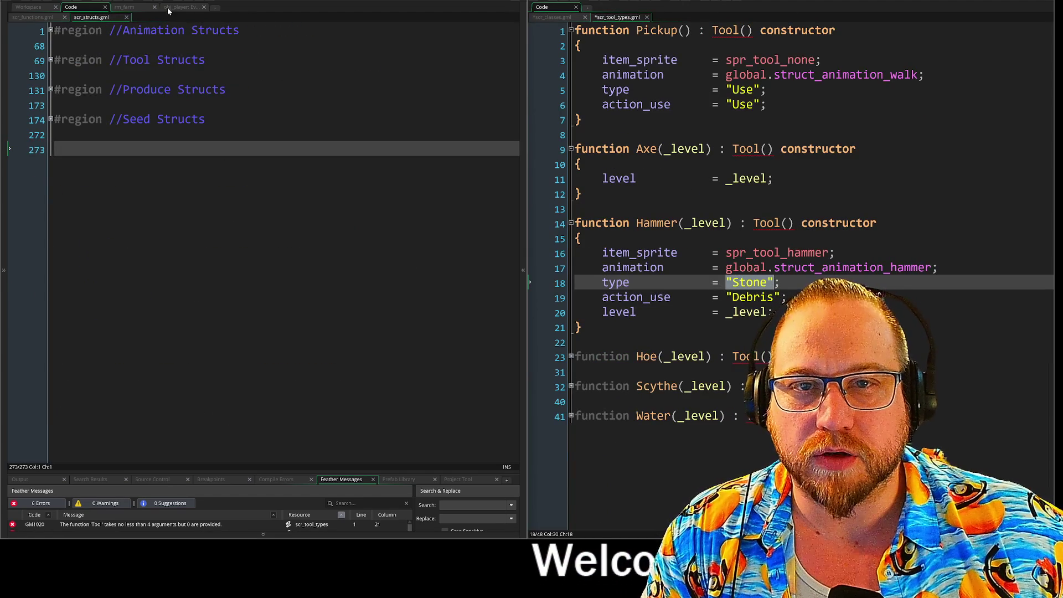
click(172, 8)
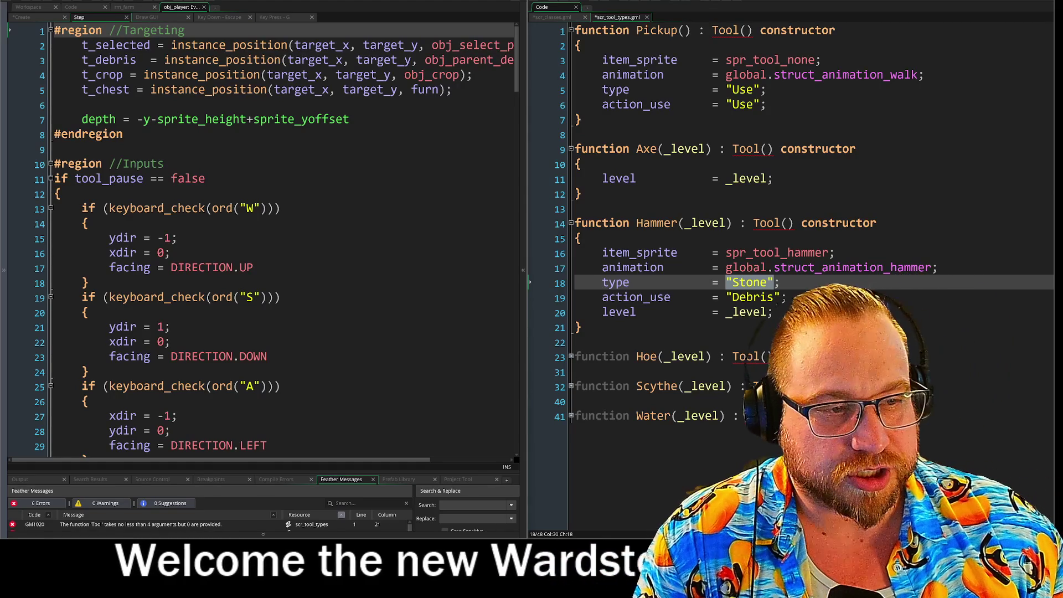
Step: Select and delete the Axe constructor in scr_tool_types
key(Down)
key(Down)
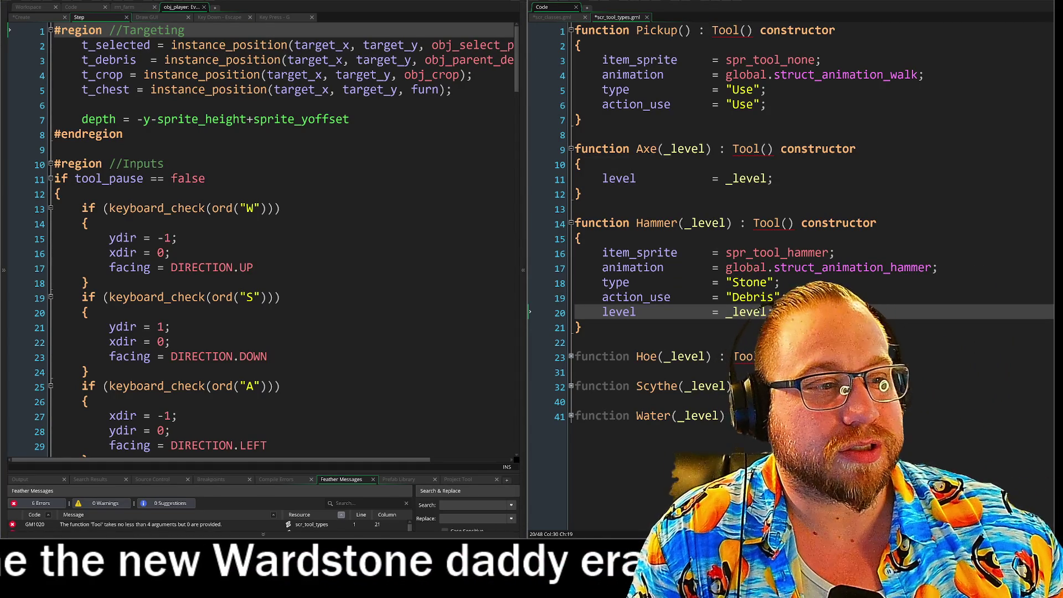
drag(773, 179, 635, 178)
drag(535, 175, 534, 144)
key(Delete)
click(530, 135)
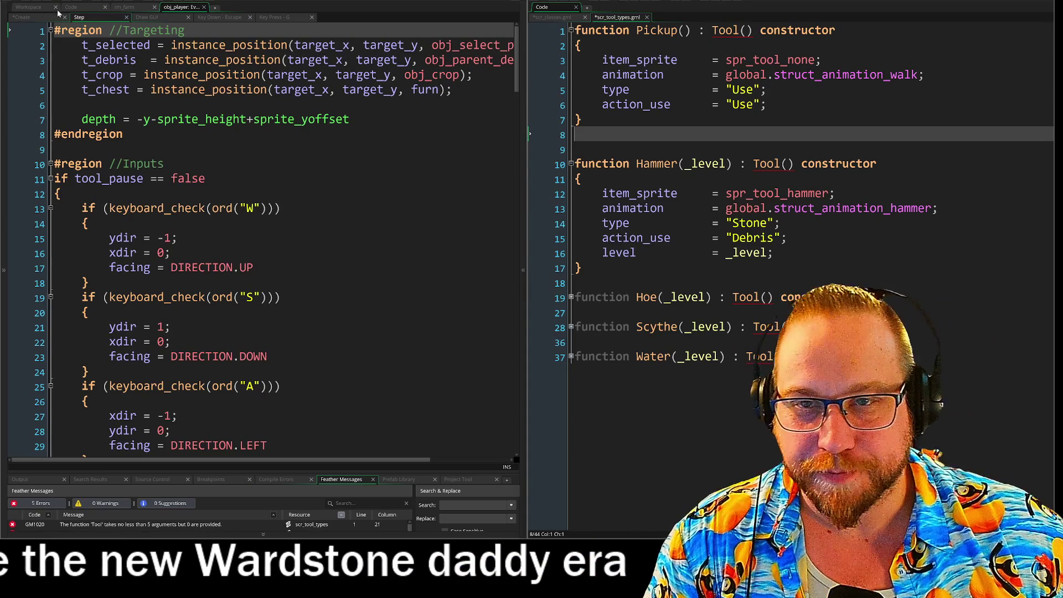
click(23, 17)
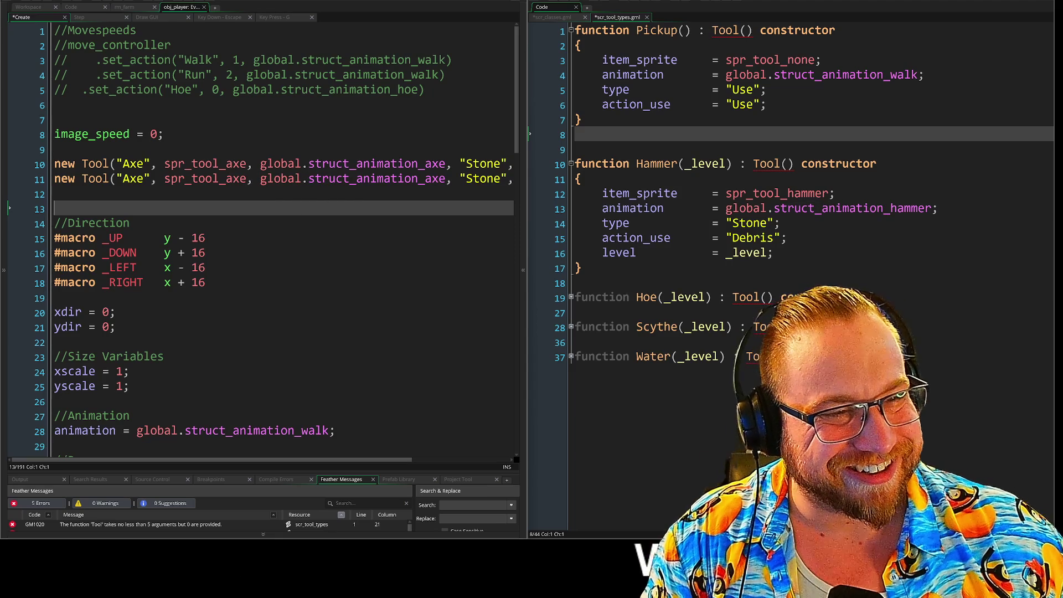
click(575, 164)
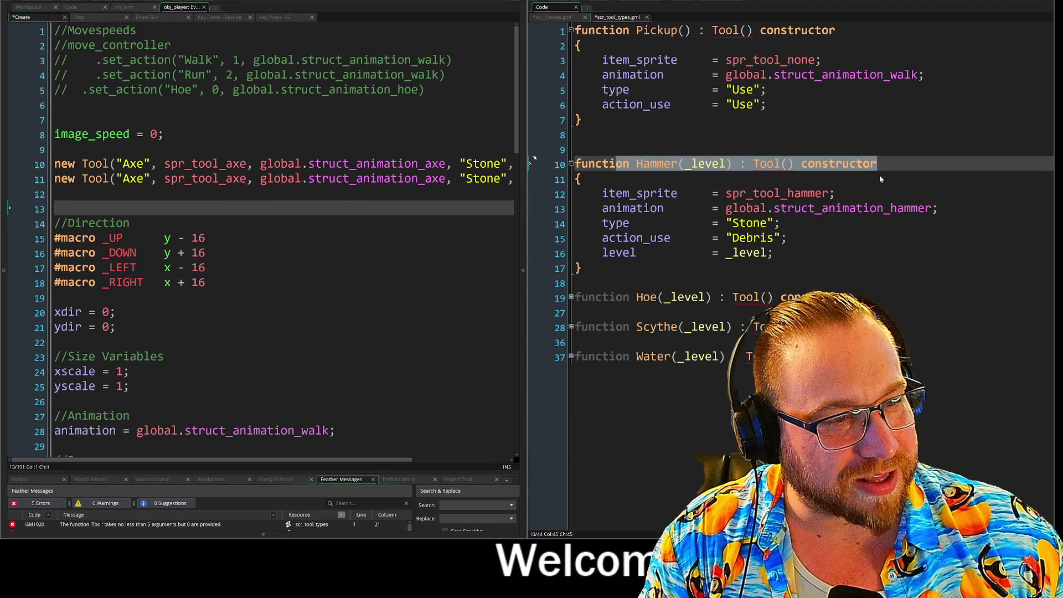
Step: Rename the duplicated Tool call on line 11 from "Axe" to "Hammer"
click(580, 179)
drag(83, 193, 127, 183)
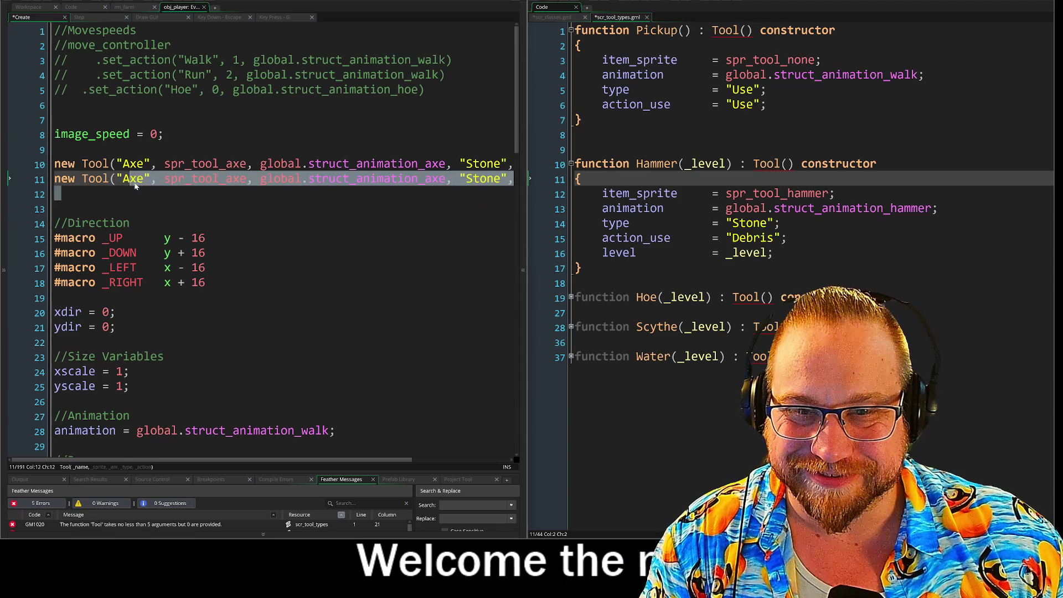
double_click(133, 178)
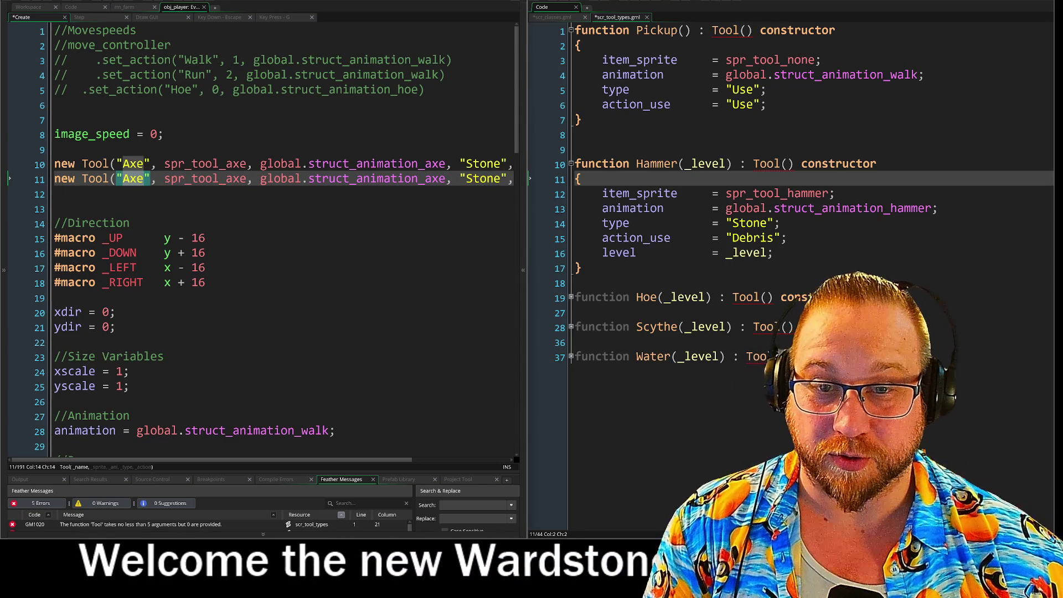
drag(115, 312, 54, 298)
double_click(133, 179)
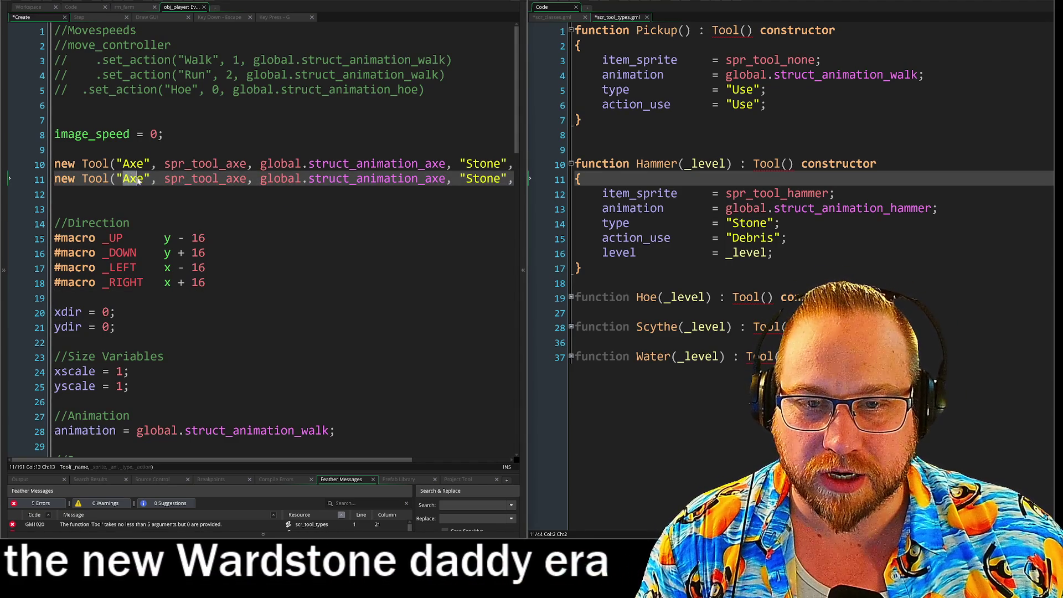
text(Hammer)
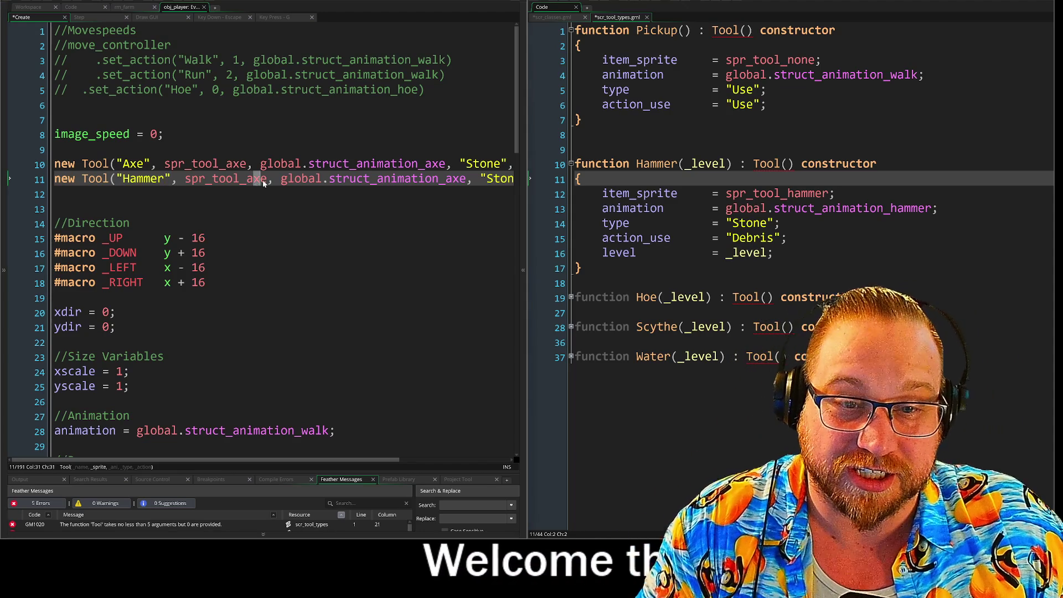
Step: Change line 11's sprite and animation to spr_tool_hammer and global.struct_animation_hammer
drag(247, 179, 266, 180)
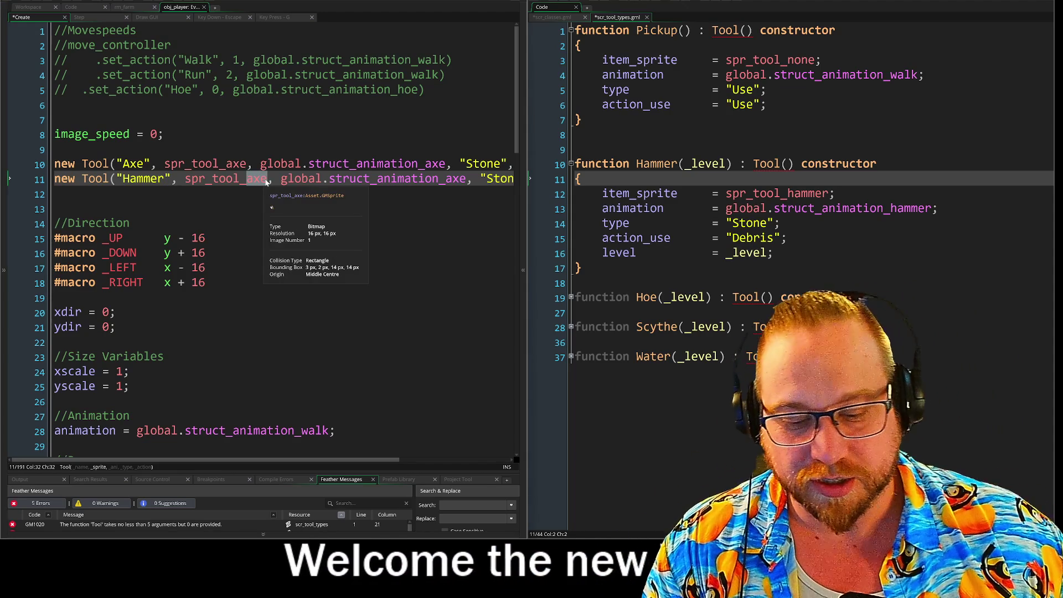
text(hammer)
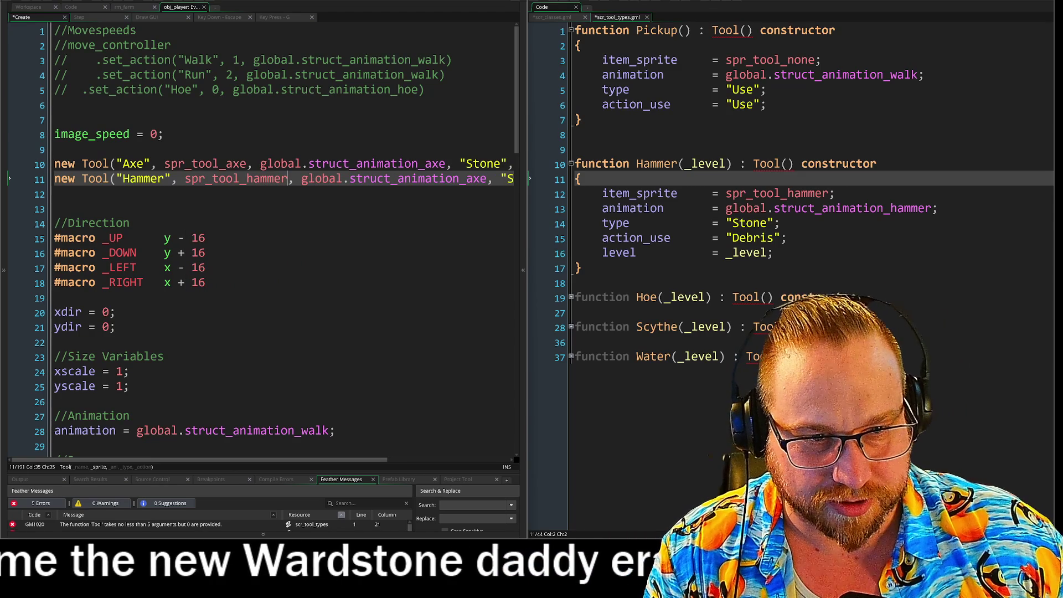
double_click(476, 178)
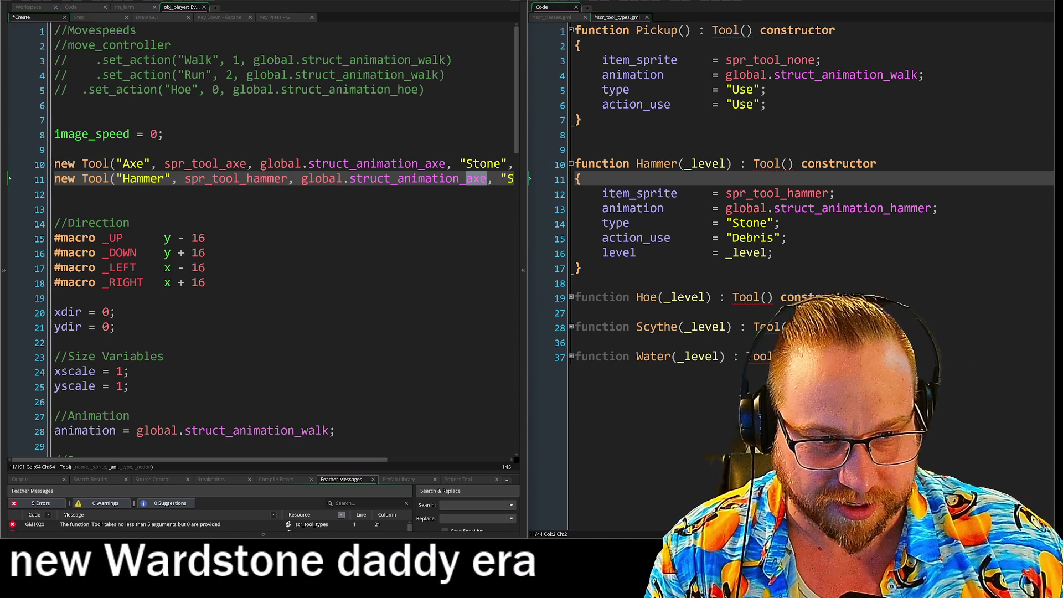
text(h)
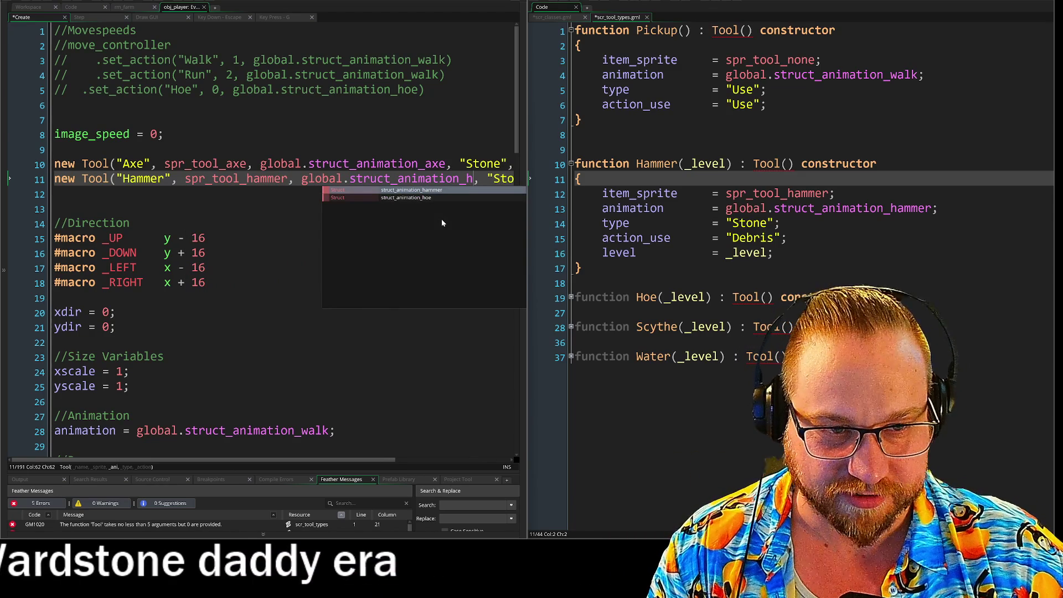
text(ammer)
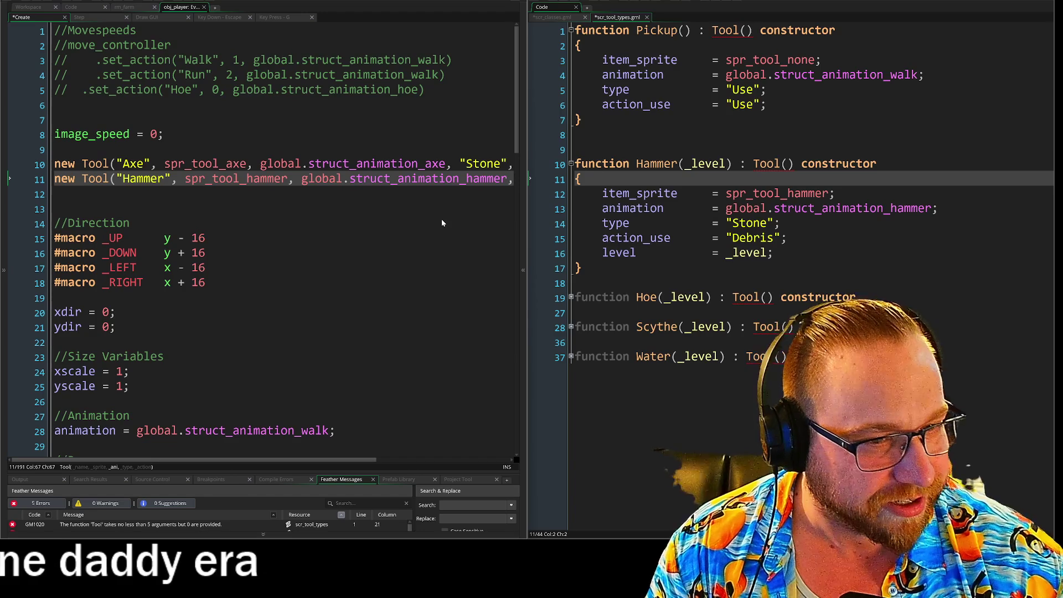
Step: Change the Axe tool's type on line 10 from "Stone" to "Wood"
drag(243, 462, 365, 462)
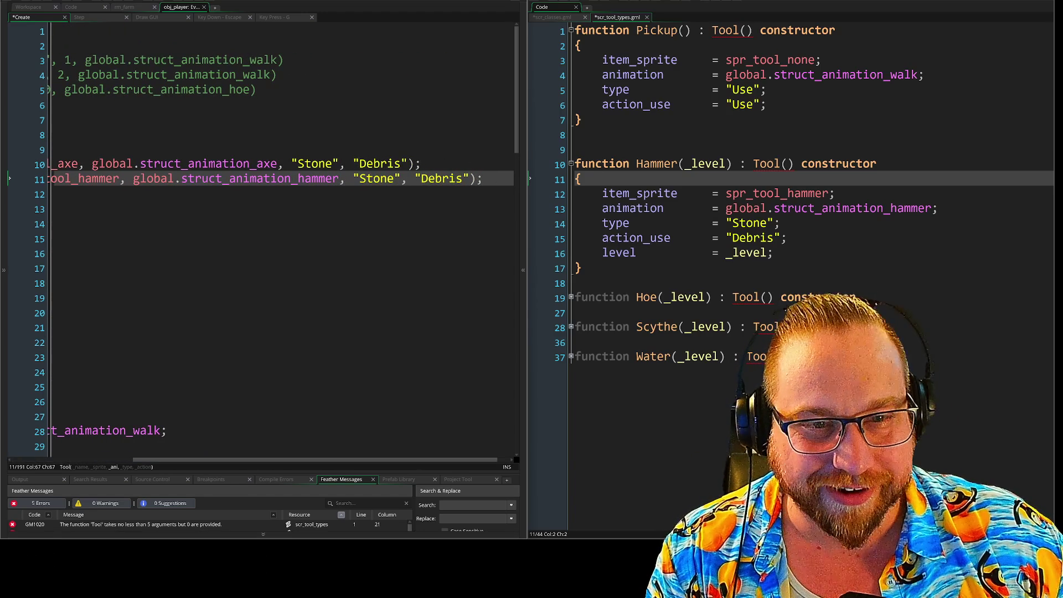
double_click(329, 165)
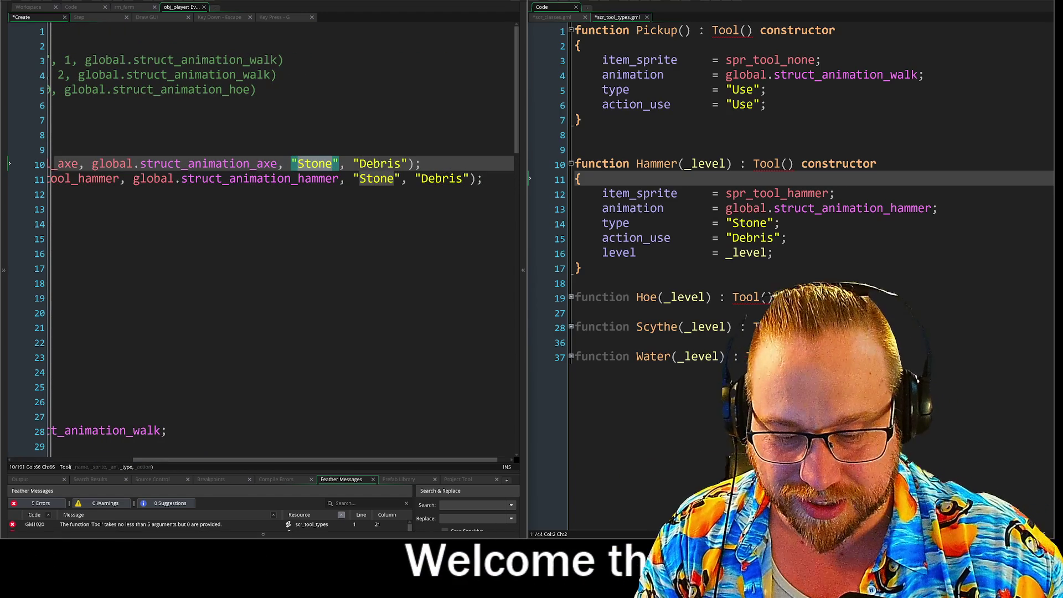
text(Wood)
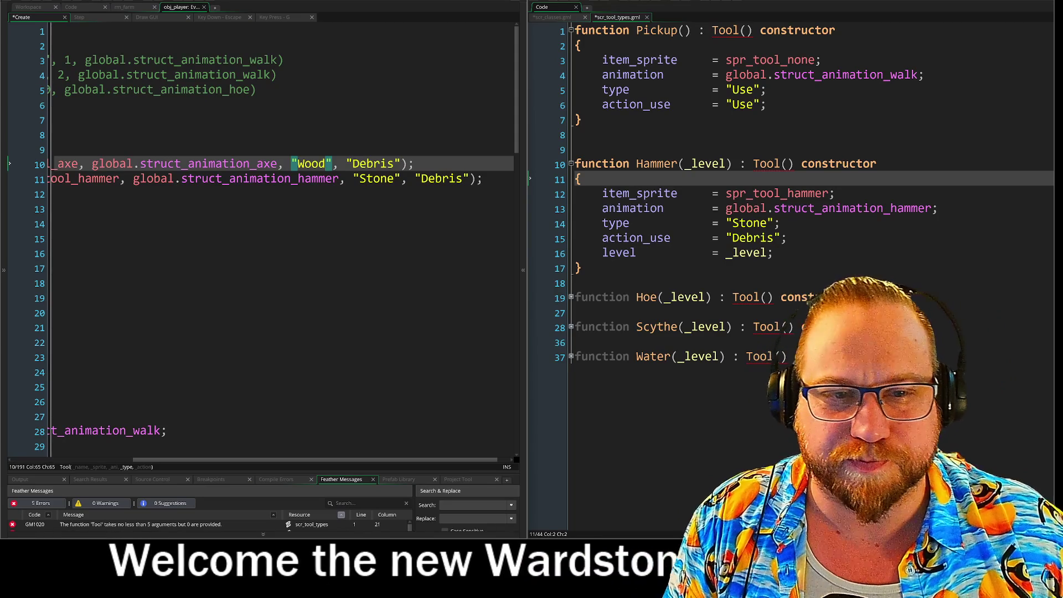
double_click(377, 178)
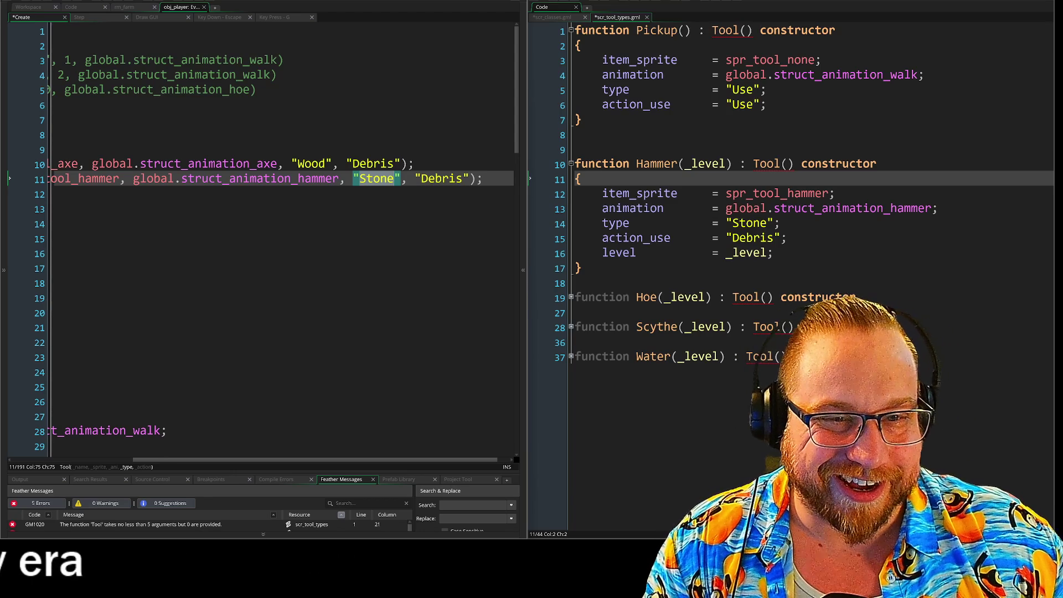
click(414, 164)
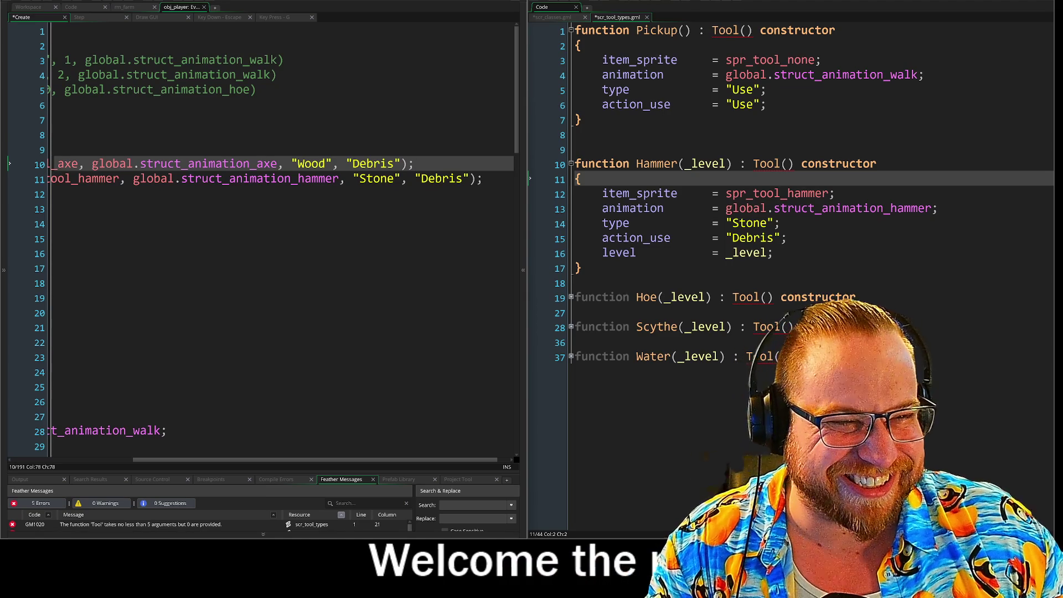
drag(581, 268, 552, 150)
Step: Delete the selected Hammer constructor and its leftover line from scr_tool_types
key(Delete)
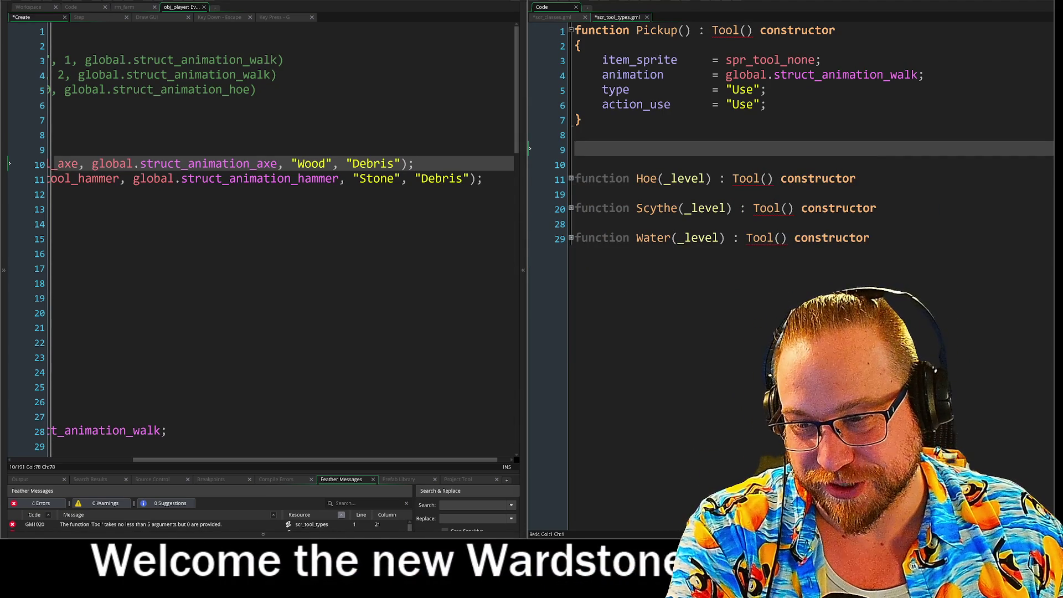
key(Delete)
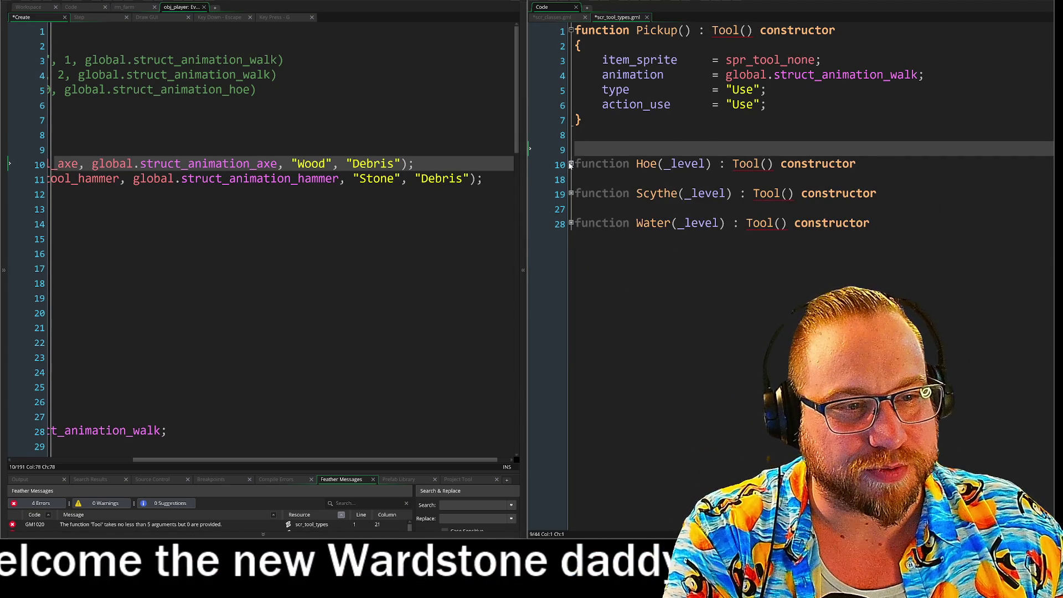
click(571, 164)
Step: Paste a copy of the Hammer Tool line below line 11
shift+click(473, 200)
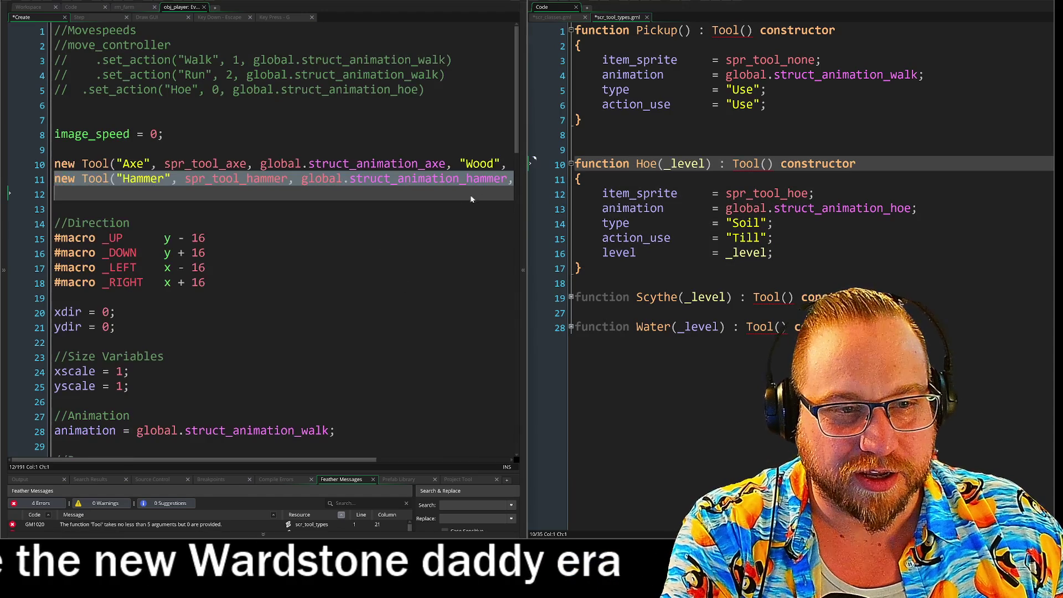
shift+click(56, 183)
key(Down)
key(ctrl+v)
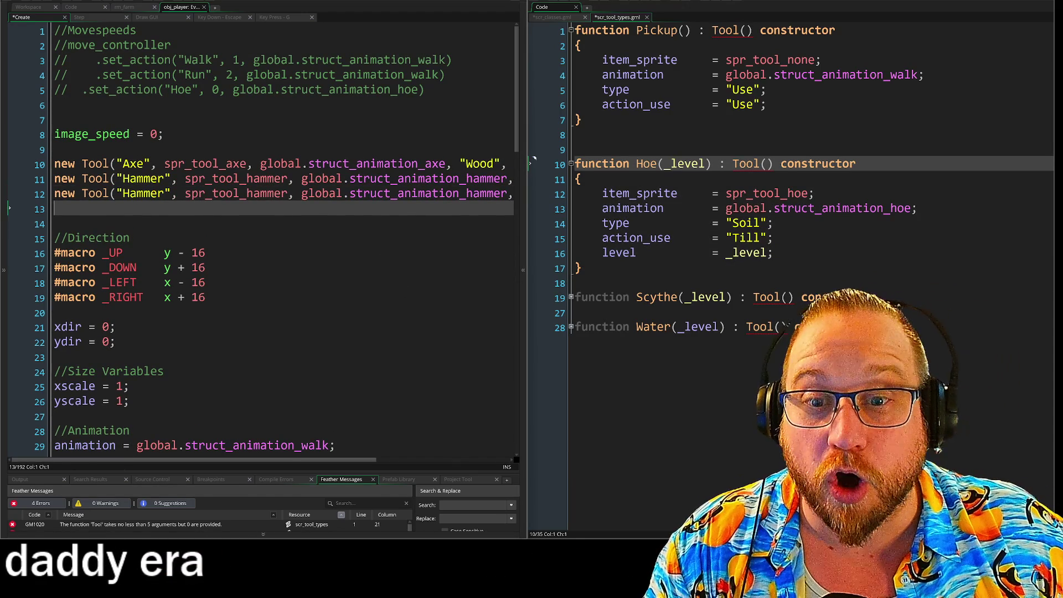
drag(122, 193, 150, 193)
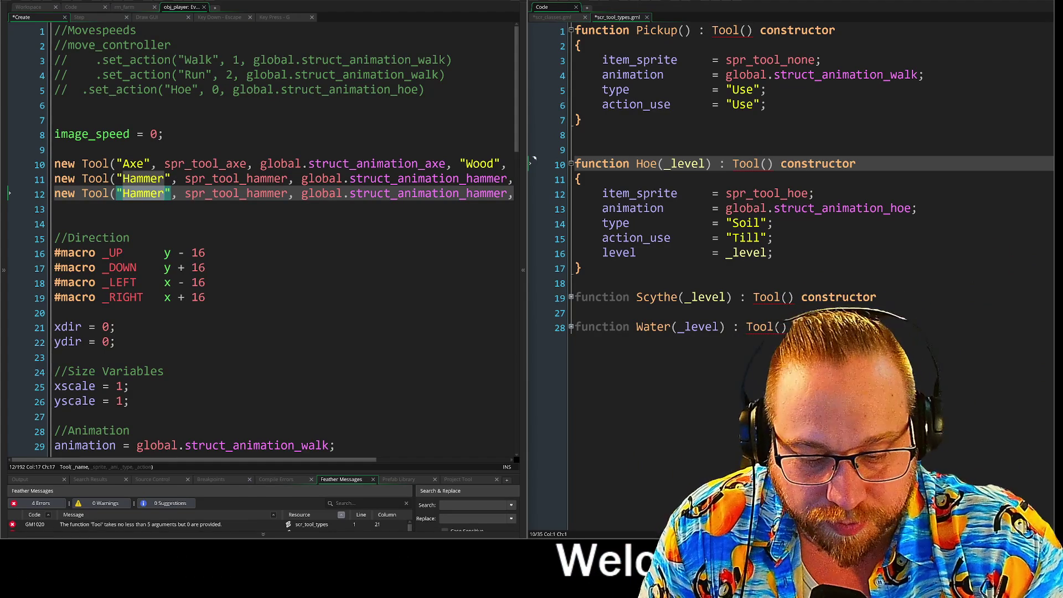
Step: Make line 12 a "Hoe" with spr_tool_hoe, global.struct_animation_hoe, "Soil" and "Till"
text(GH)
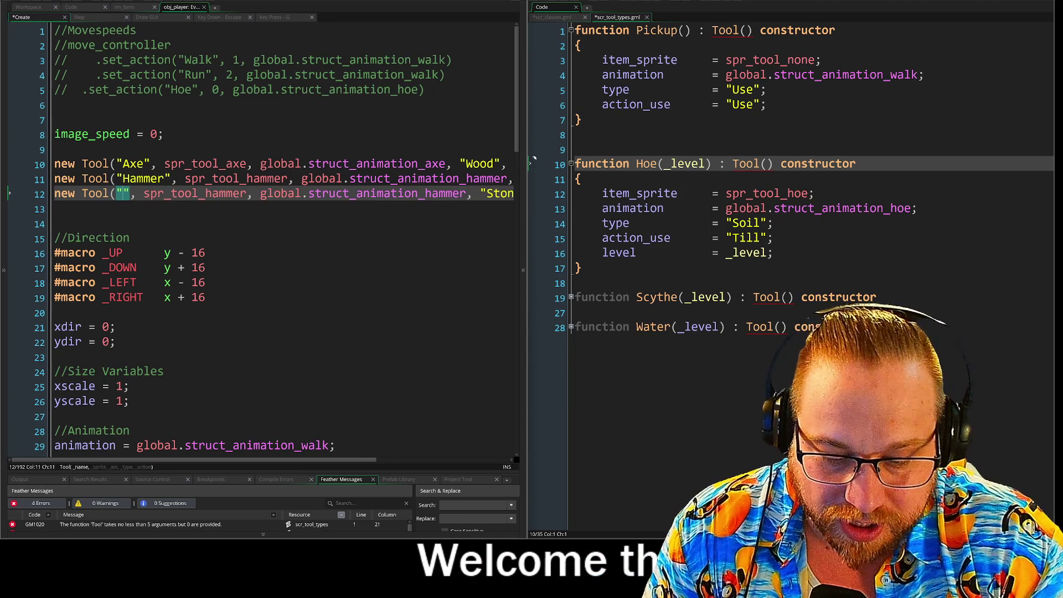
text(oe)
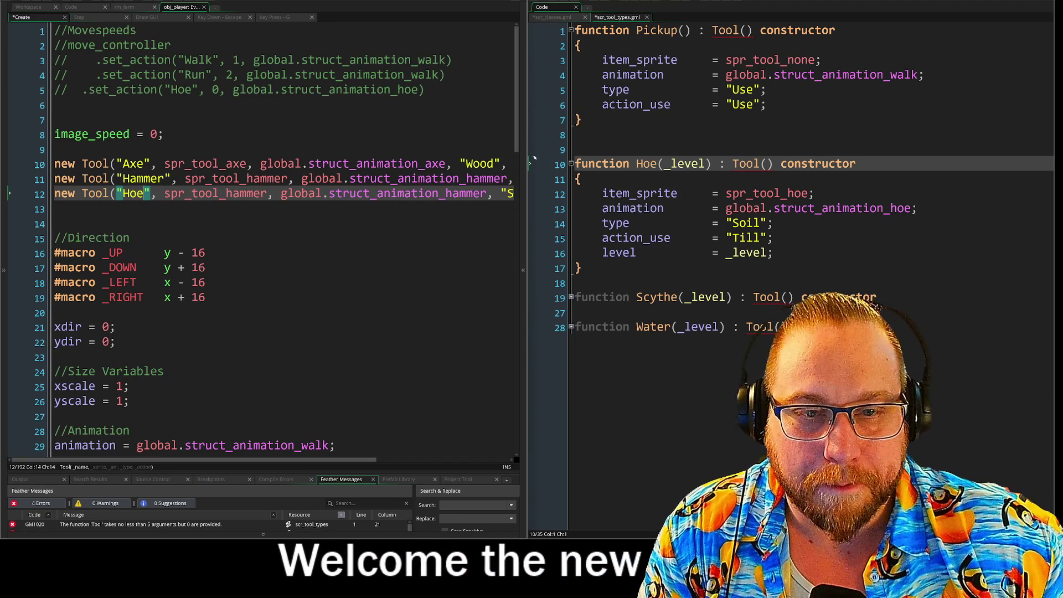
drag(232, 193, 267, 193)
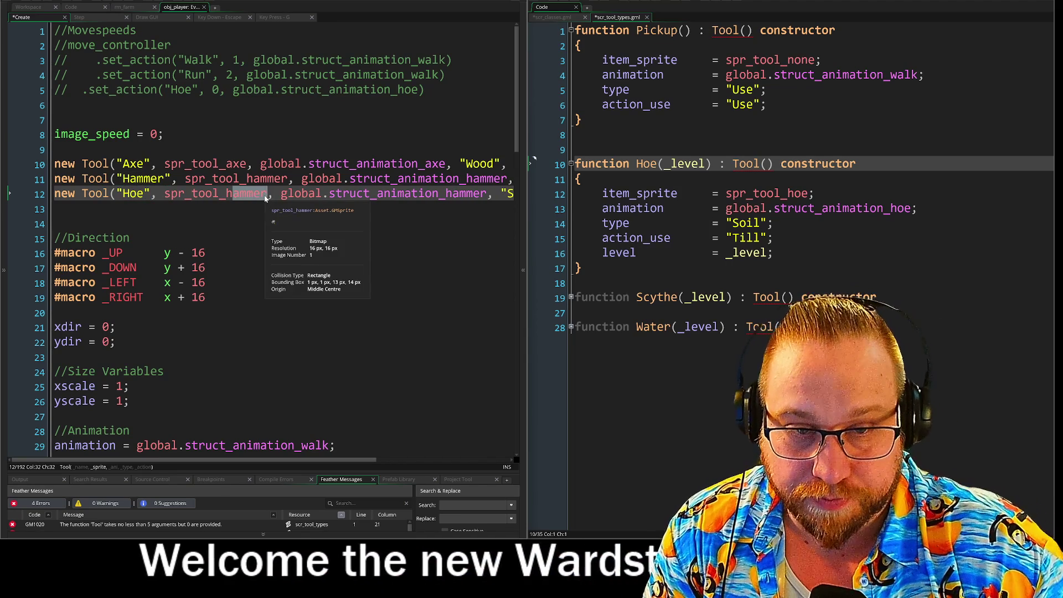
text(oe)
drag(432, 194, 497, 197)
text(oe, "Soil",)
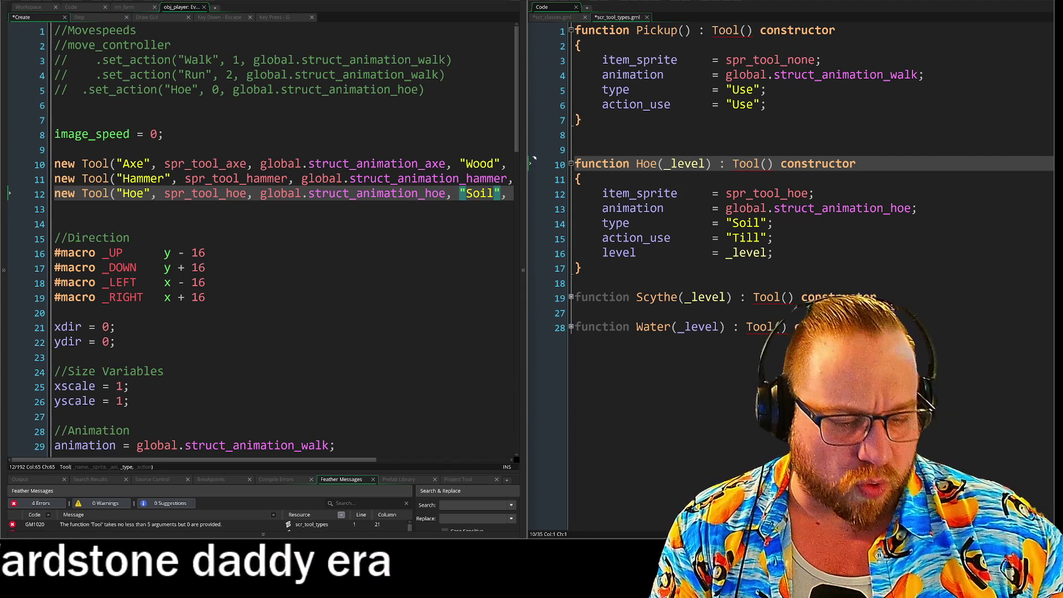
key(Right)
key(Right)
key(Right)
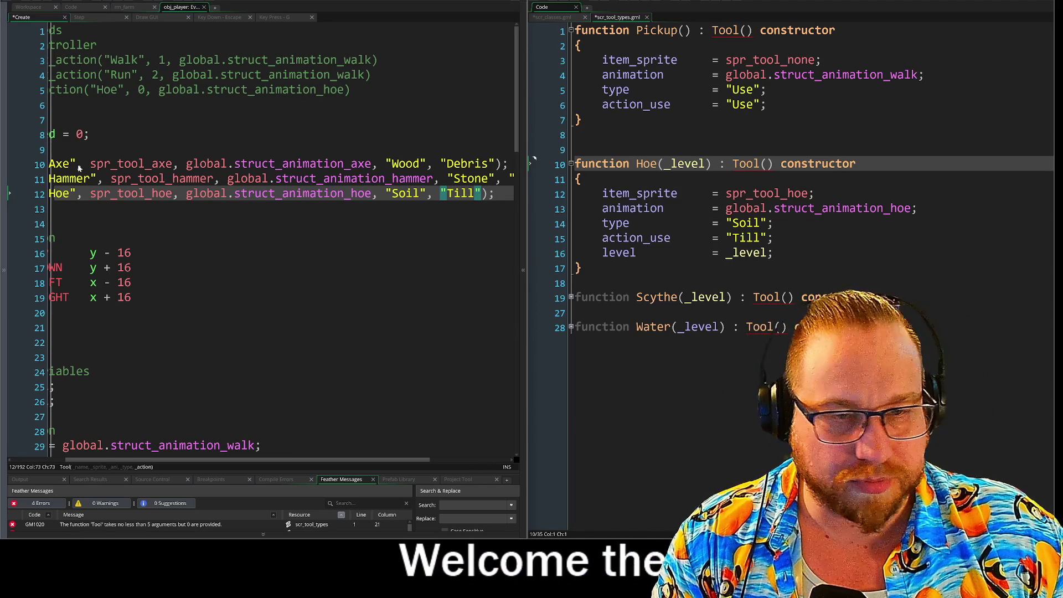
Step: Paste another Hammer Tool line onto line 13
key(Down)
key(Down)
key(Down)
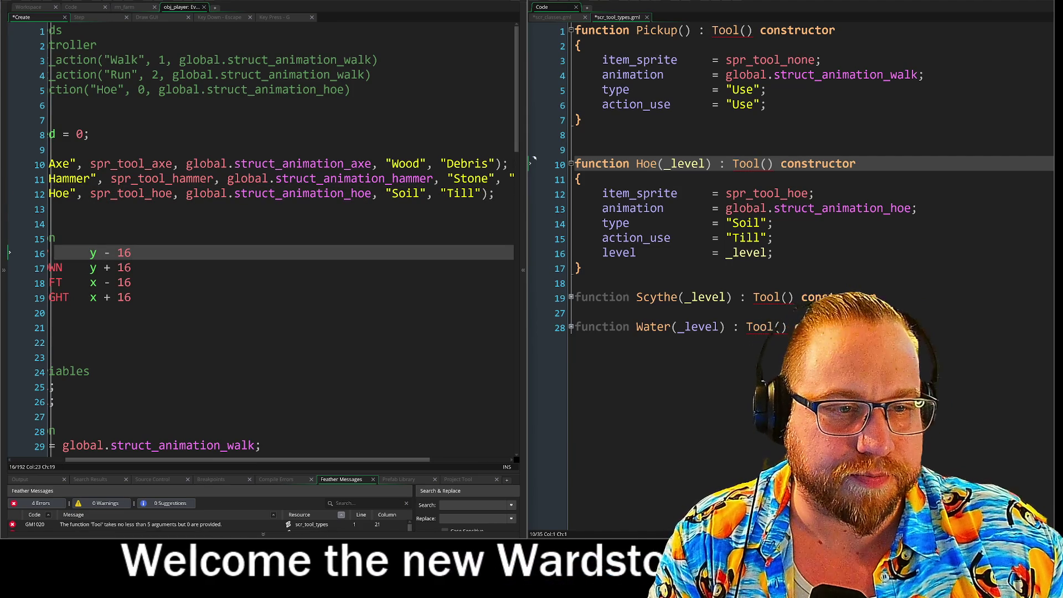
key(Up)
key(Up)
key(Up)
key(ctrl+v)
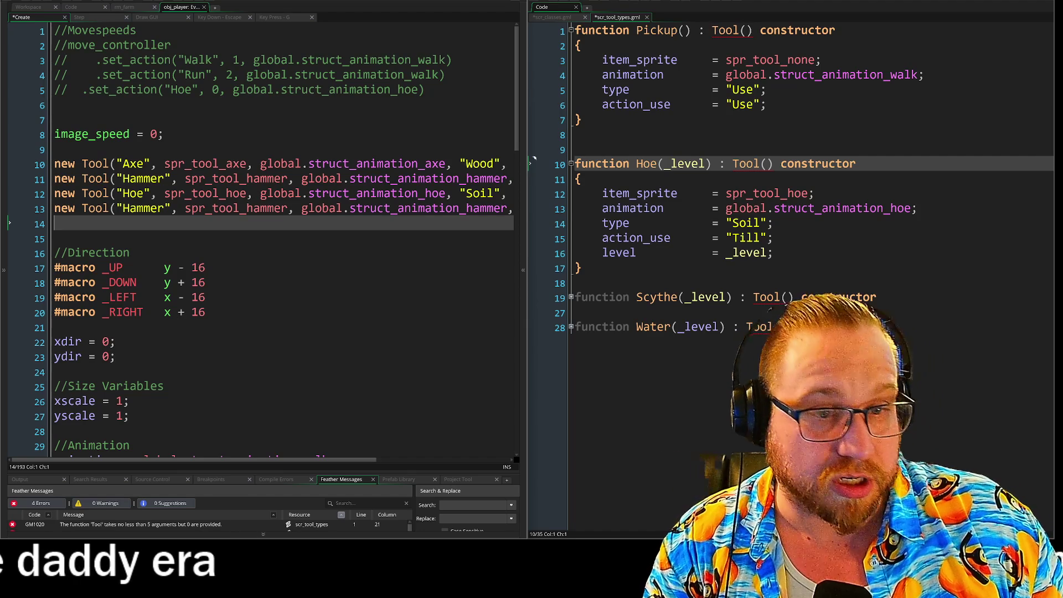
Step: Delete the Hoe constructor and its leftover blank line from scr_tool_types
drag(582, 268, 576, 164)
key(BackSpace)
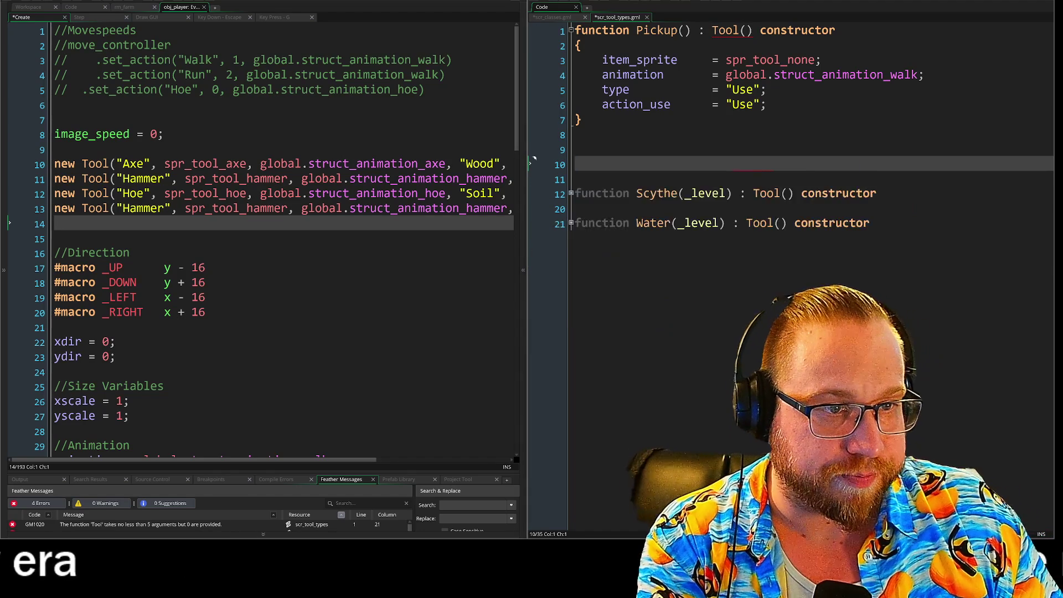
key(Up)
key(Up)
key(BackSpace)
click(570, 149)
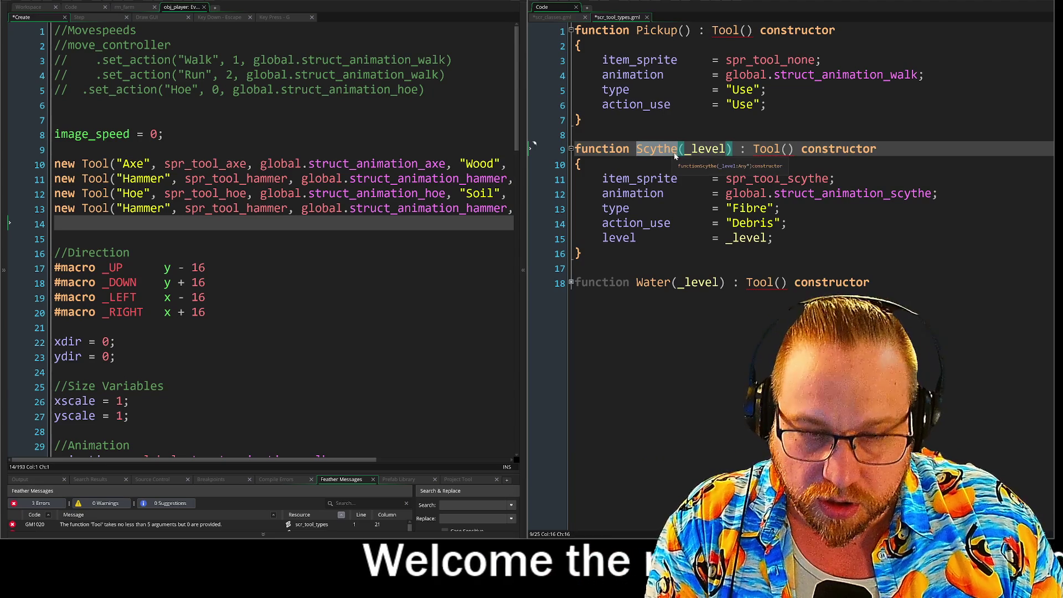
Step: Rename line 13 to "Scythe" and use scythe in its sprite and animation names
double_click(143, 209)
text(Scythe)
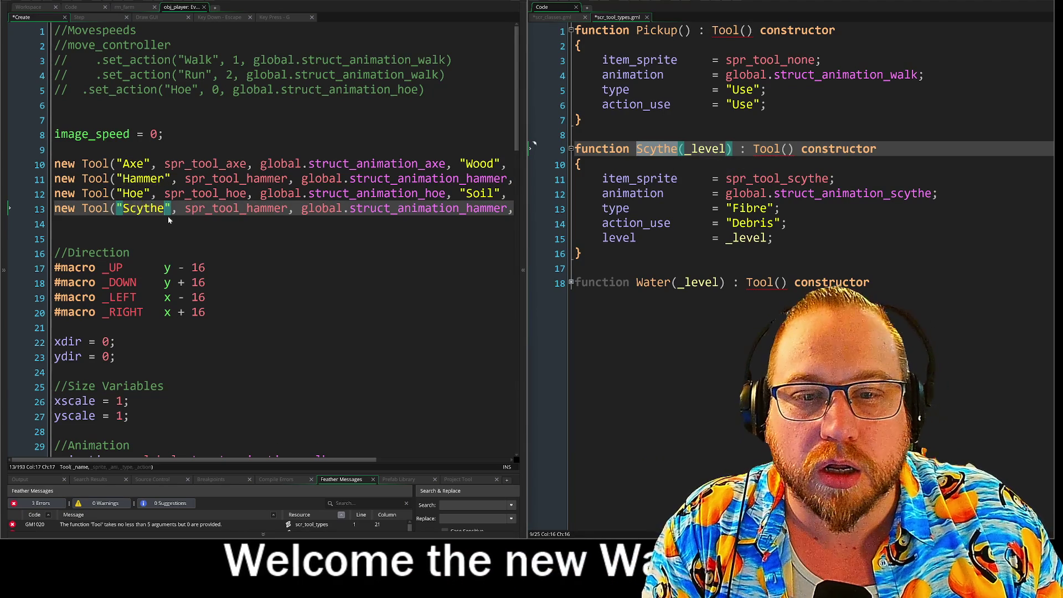
click(300, 230)
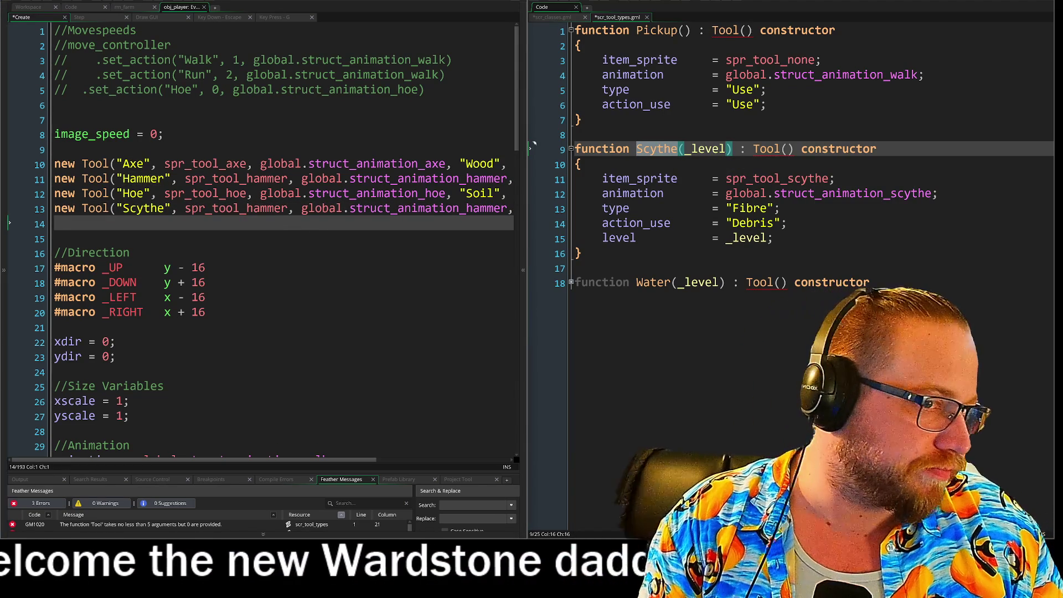
click(254, 209)
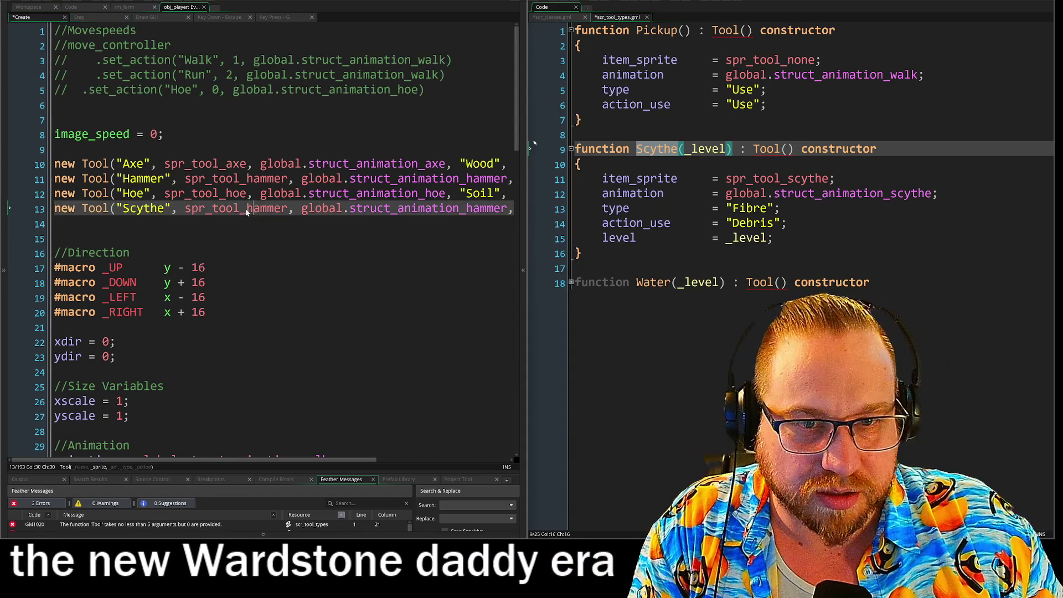
double_click(809, 178)
right_click(822, 178)
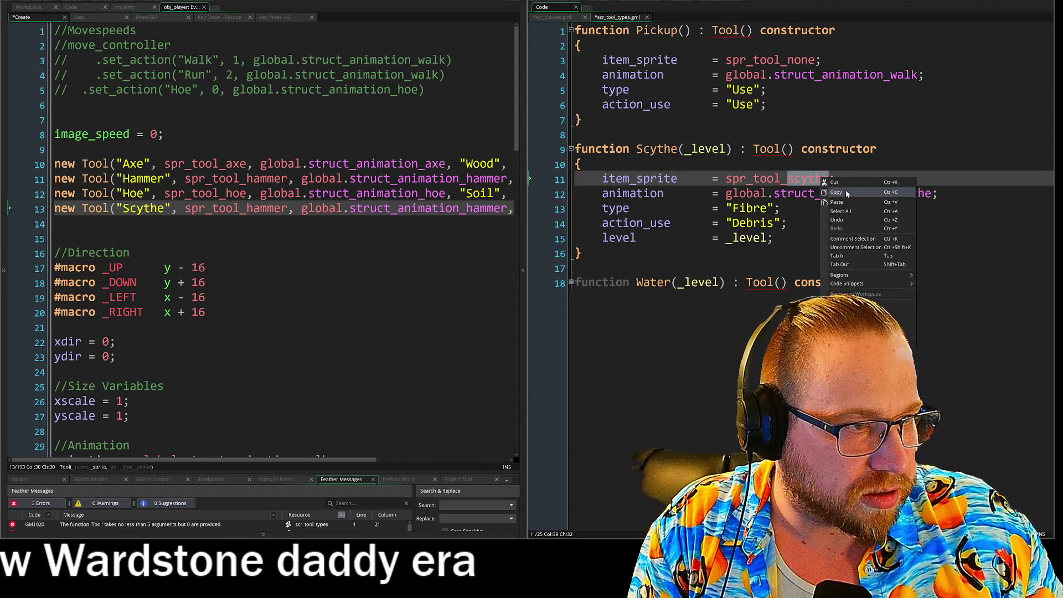
click(845, 191)
double_click(265, 209)
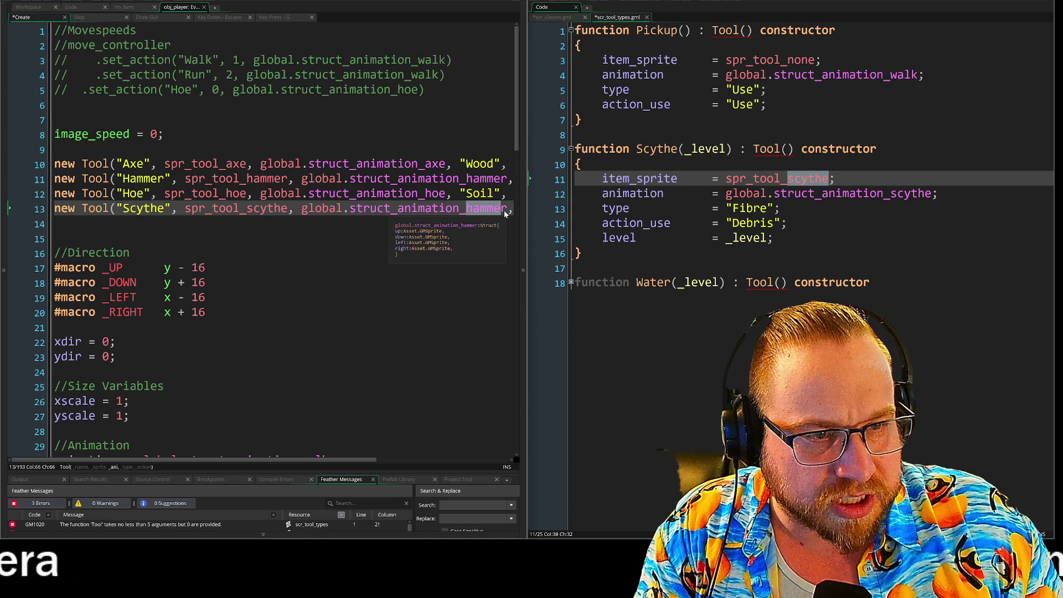
key(Right)
key(Right)
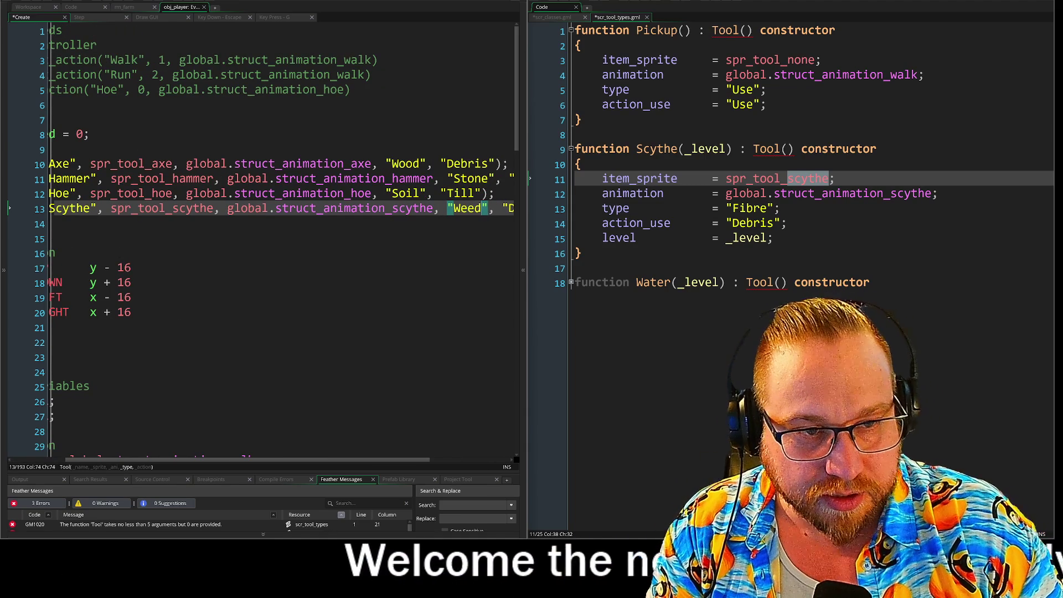
Step: Change the Scythe line's "Weed" type to "Fibre"
drag(350, 460, 425, 463)
double_click(367, 210)
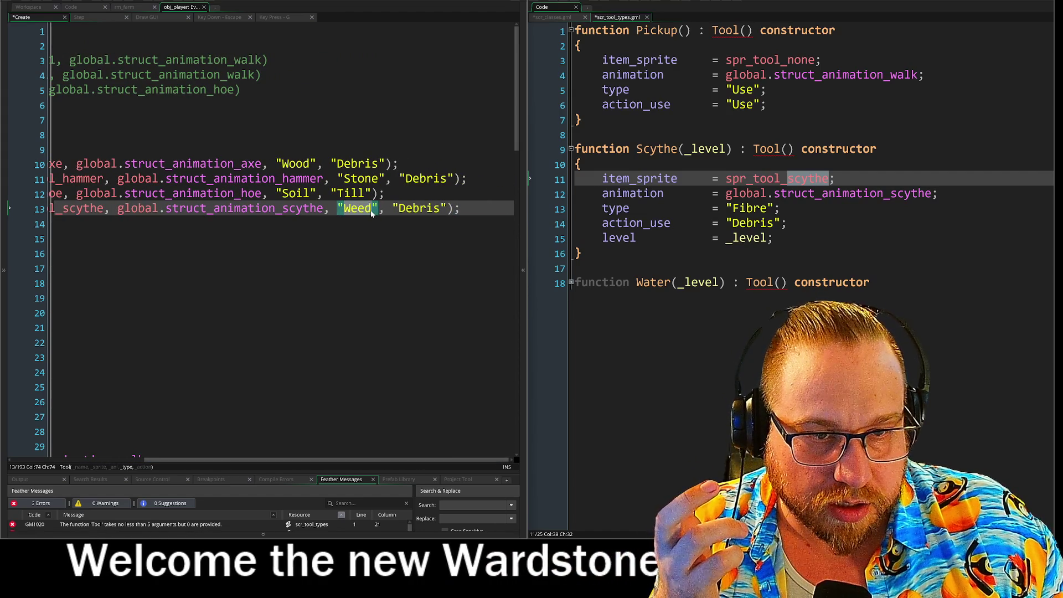
text(Fibre)
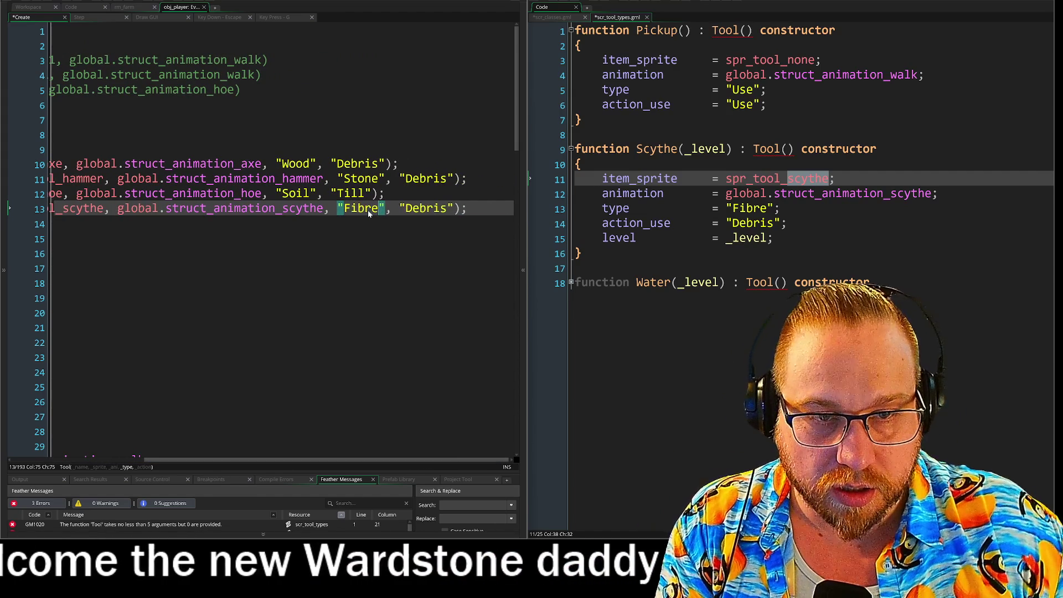
double_click(365, 195)
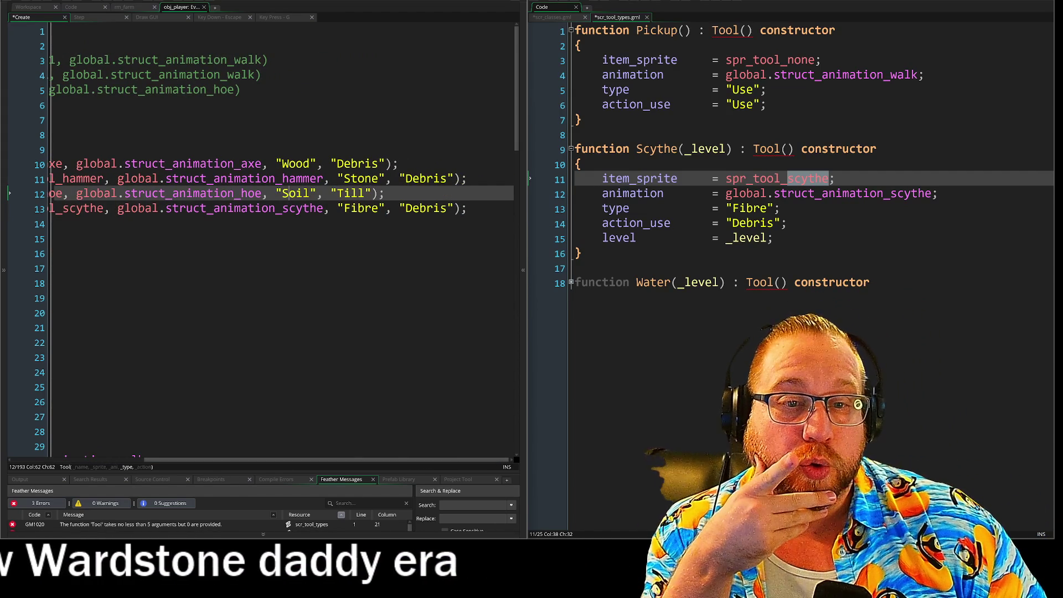
Step: On line 12, reorder the Hoe tool's types to "Till" then "Soil"
click(290, 193)
double_click(310, 193)
text(Til)
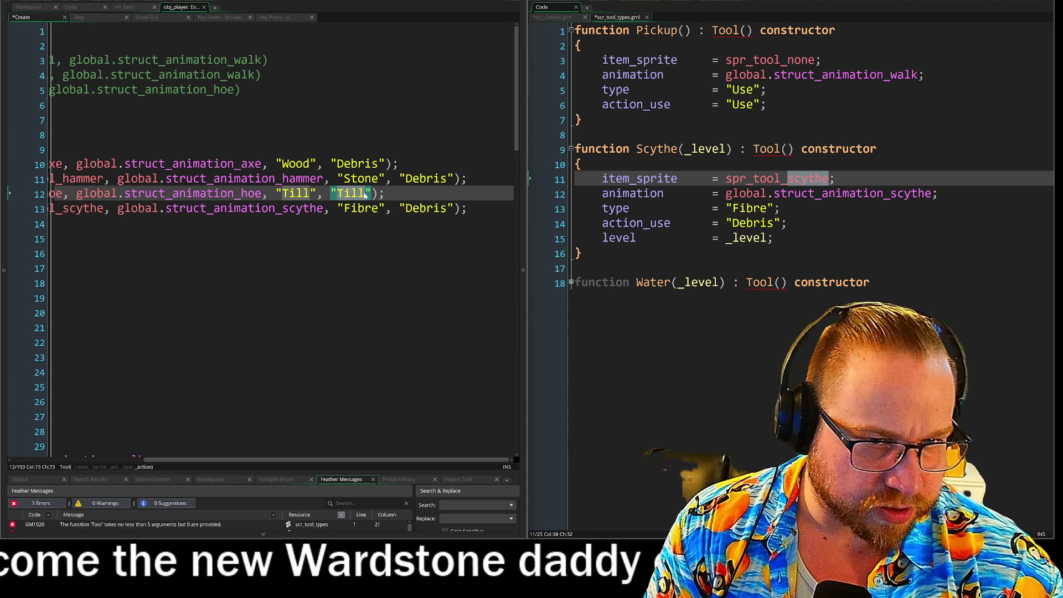
text(Soil)
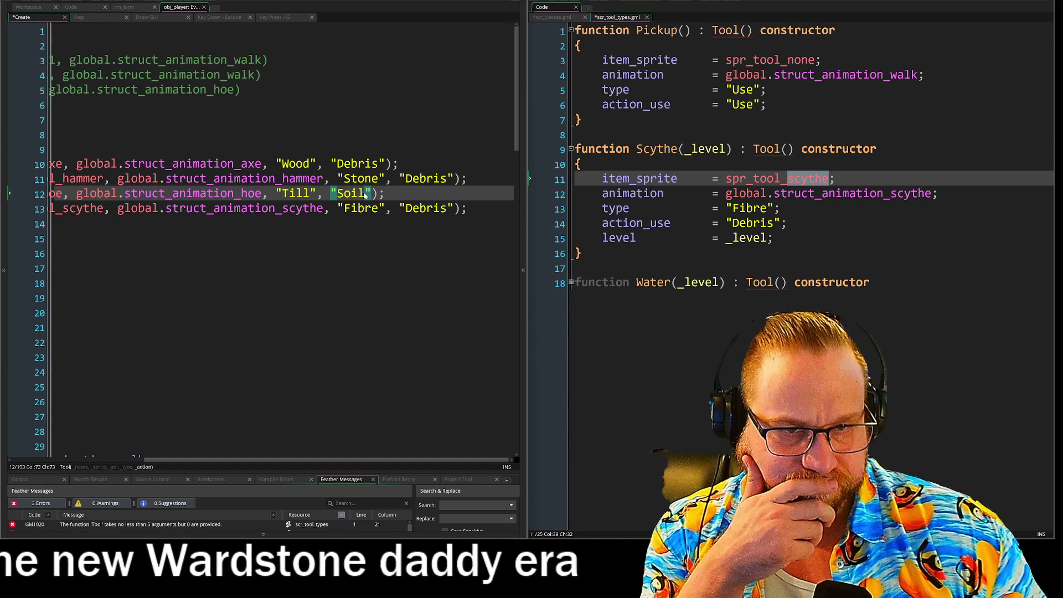
key(End)
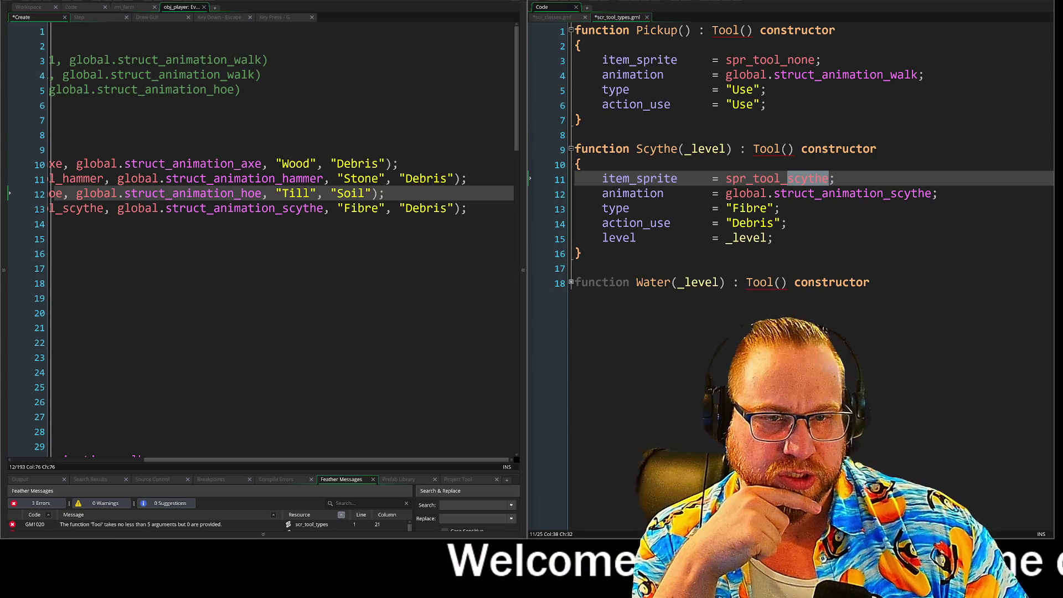
click(282, 163)
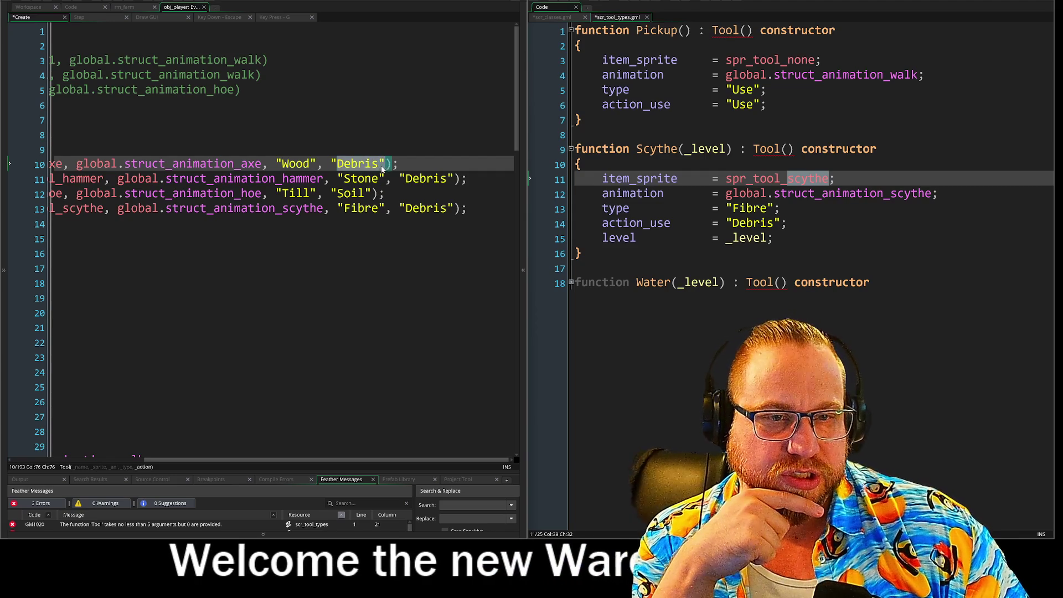
Step: Check which parameters the Hoe line's "Till" and "Soil" fill, then revisit the Axe line
click(312, 193)
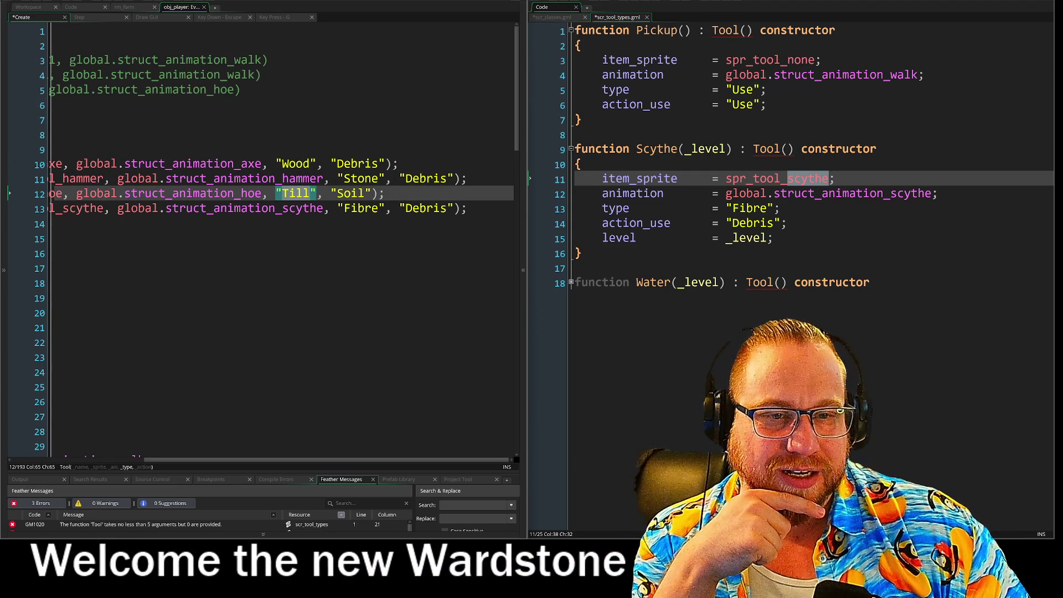
click(336, 193)
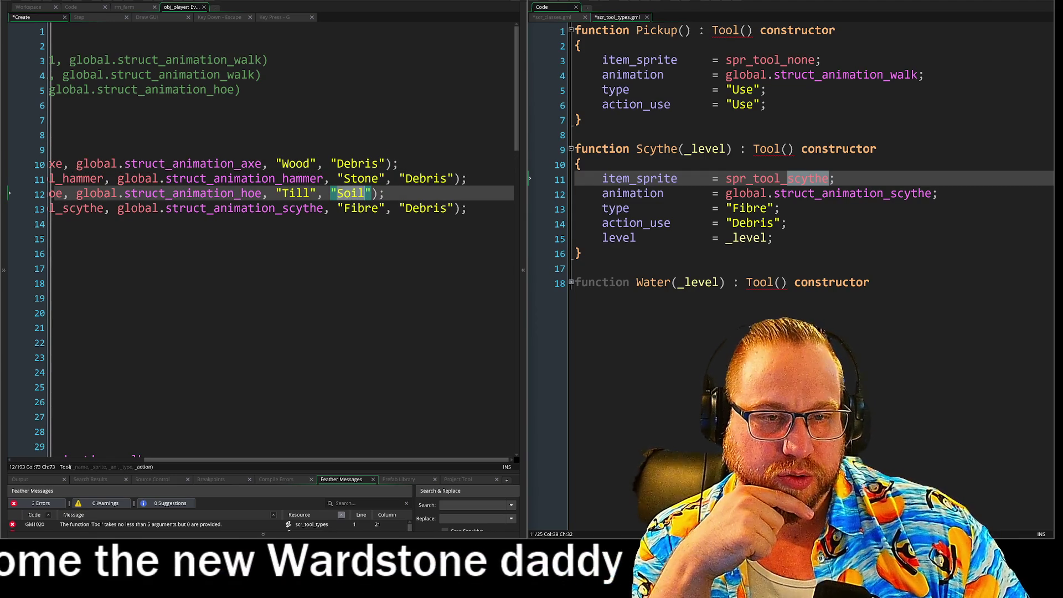
click(364, 164)
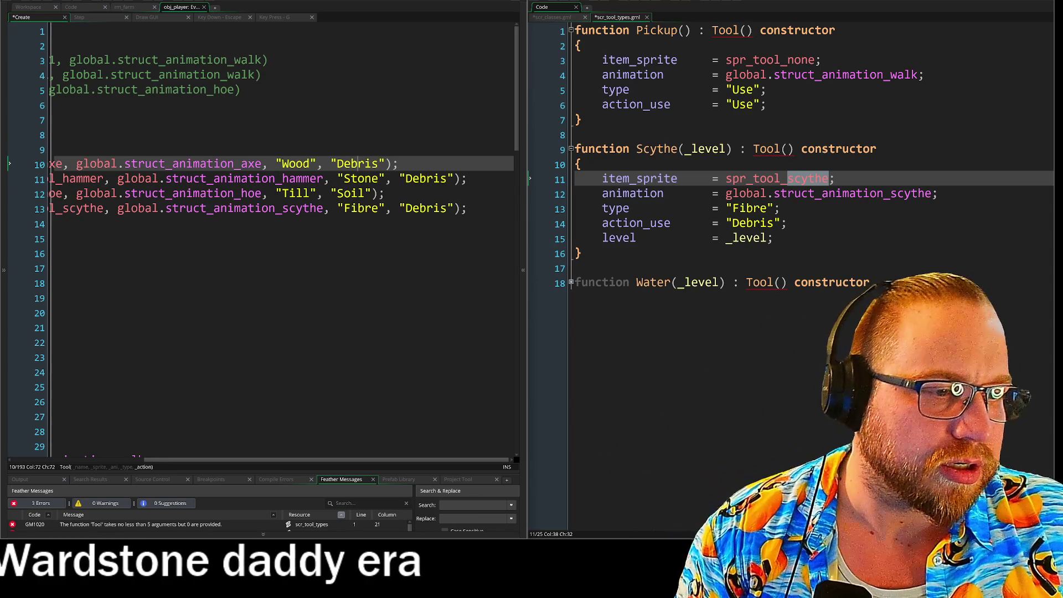
Step: Fold, select and delete the Scythe constructor in scr_tool_types
click(571, 148)
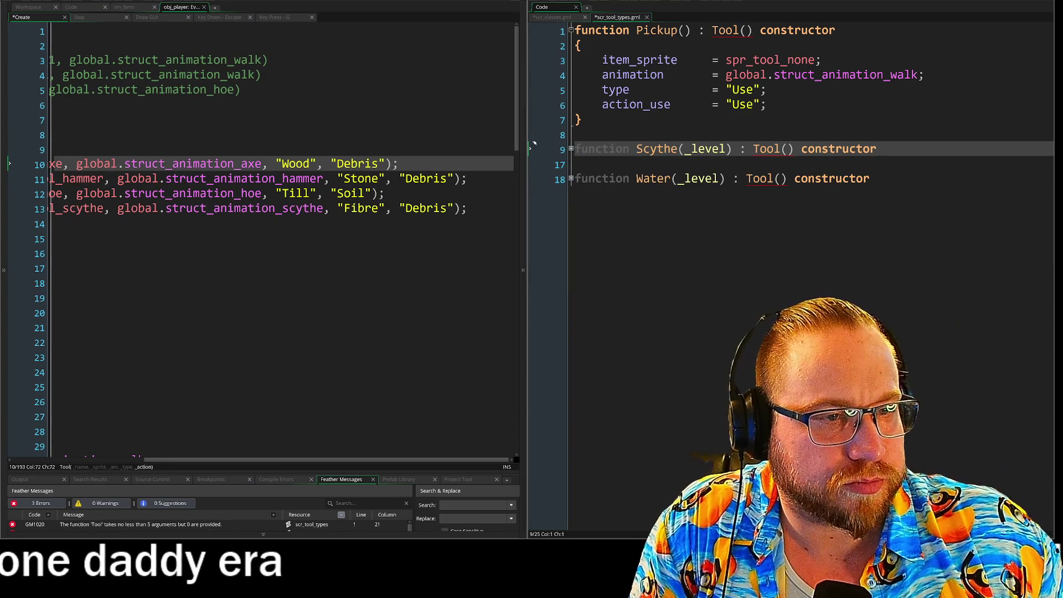
drag(572, 148, 574, 136)
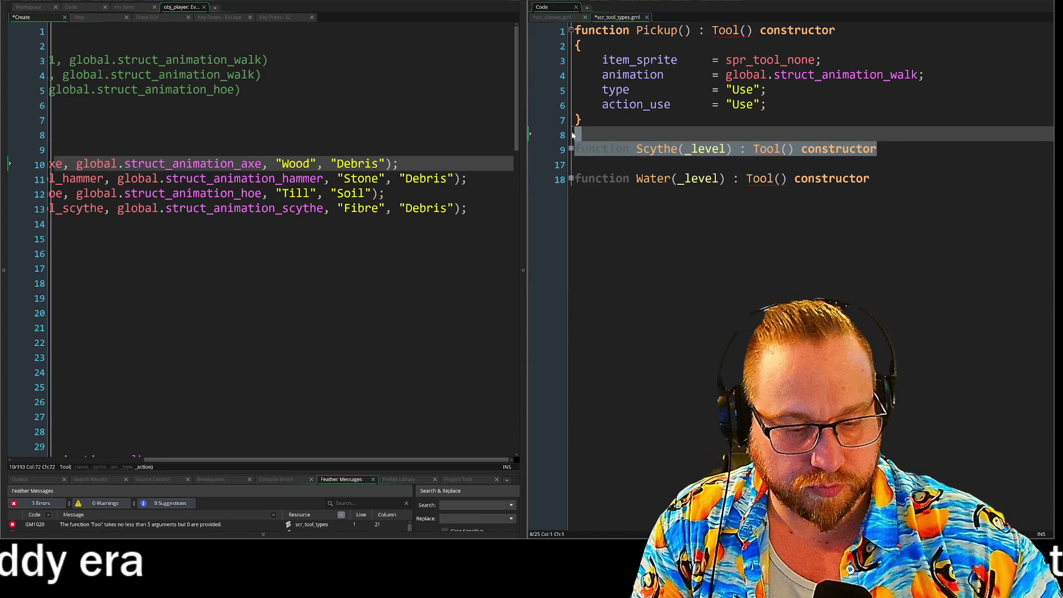
key(Delete)
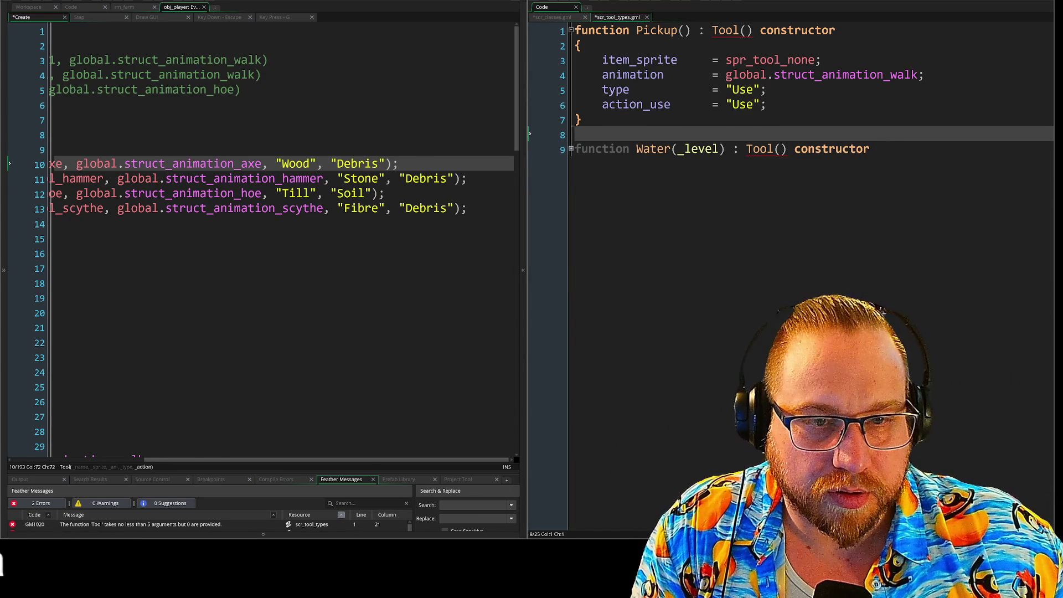
key(shift+Down)
key(shift+Down)
key(shift+Down)
key(Right)
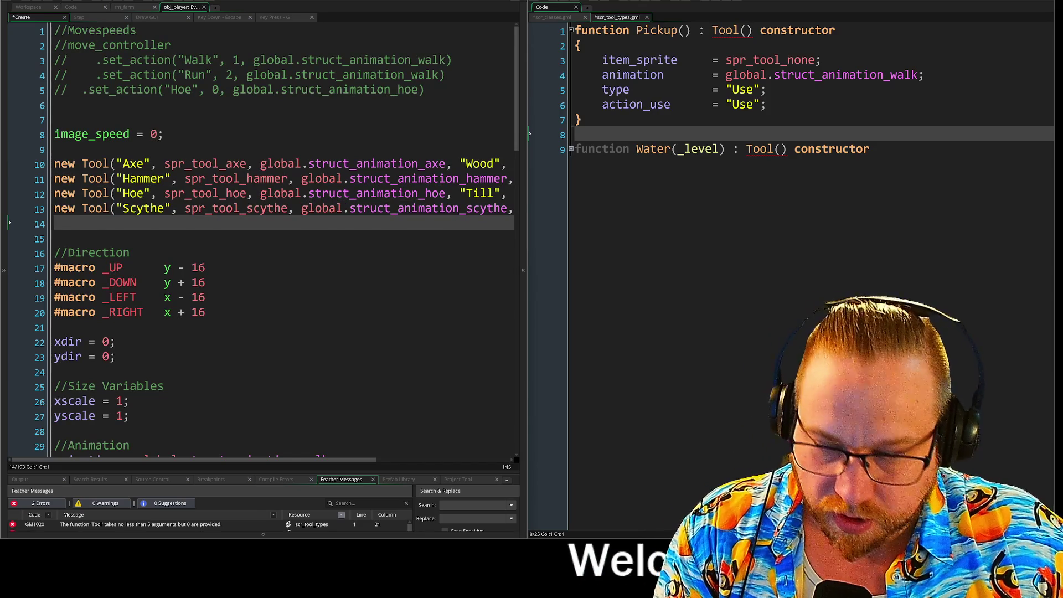
Step: Remove the stray scythe text and duplicate the Scythe tool line below itself
text(scythe)
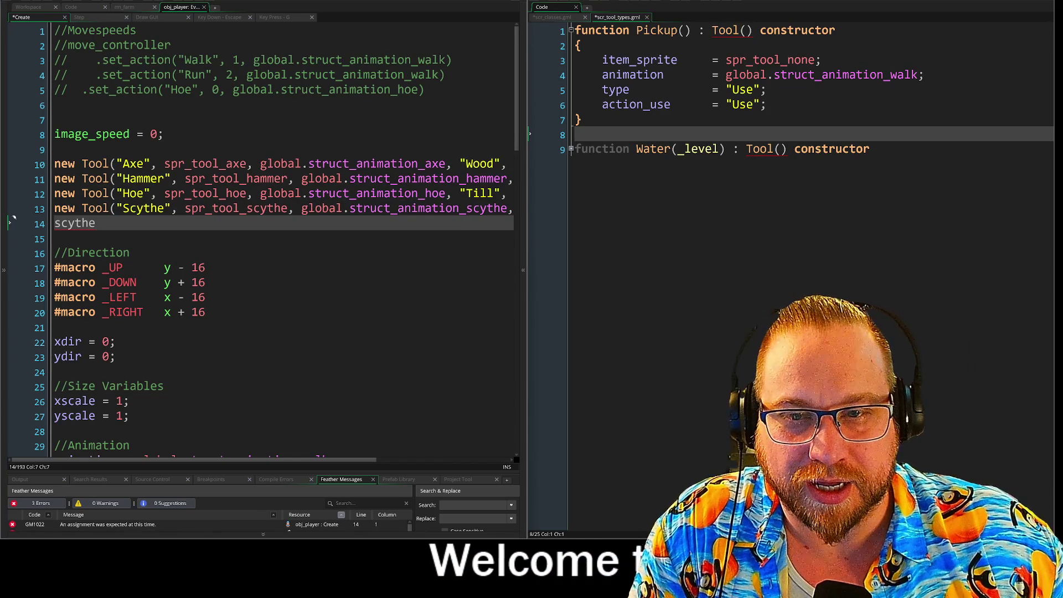
key(Delete)
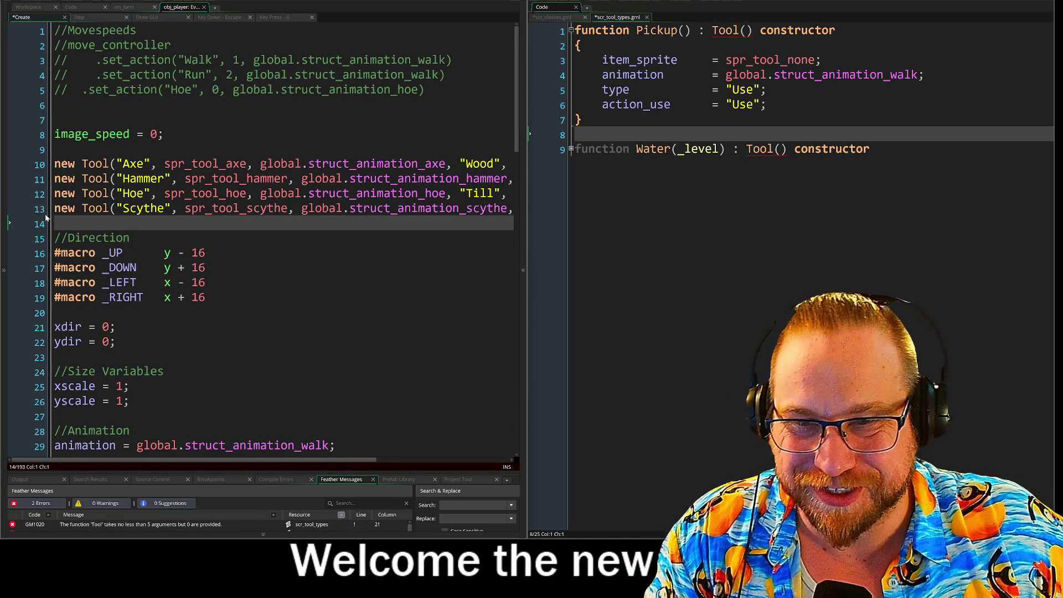
key(shift+Up)
key(ctrl+c)
key(shift+Down)
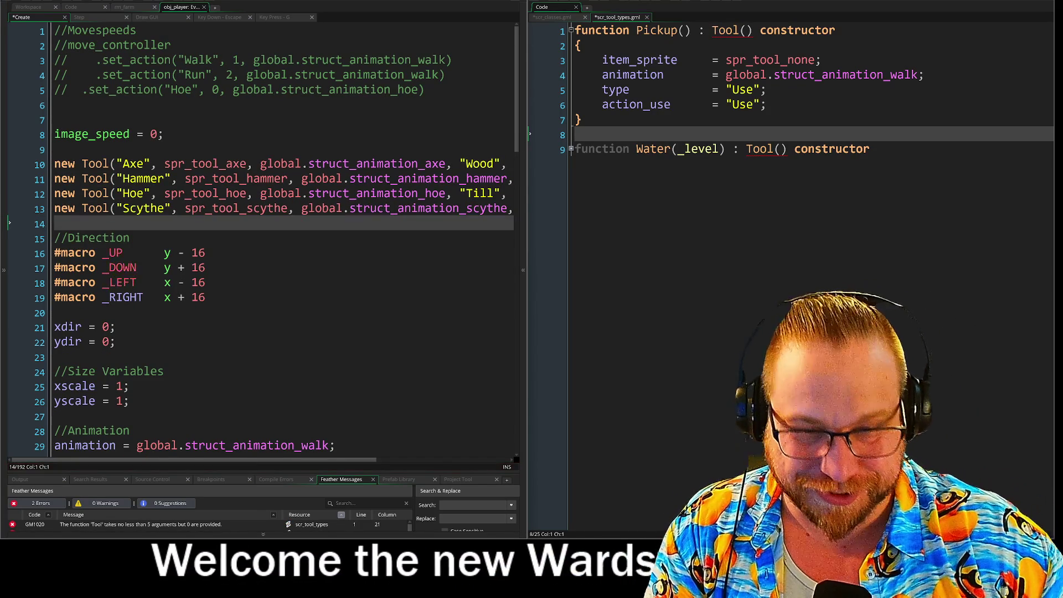
key(ctrl+v)
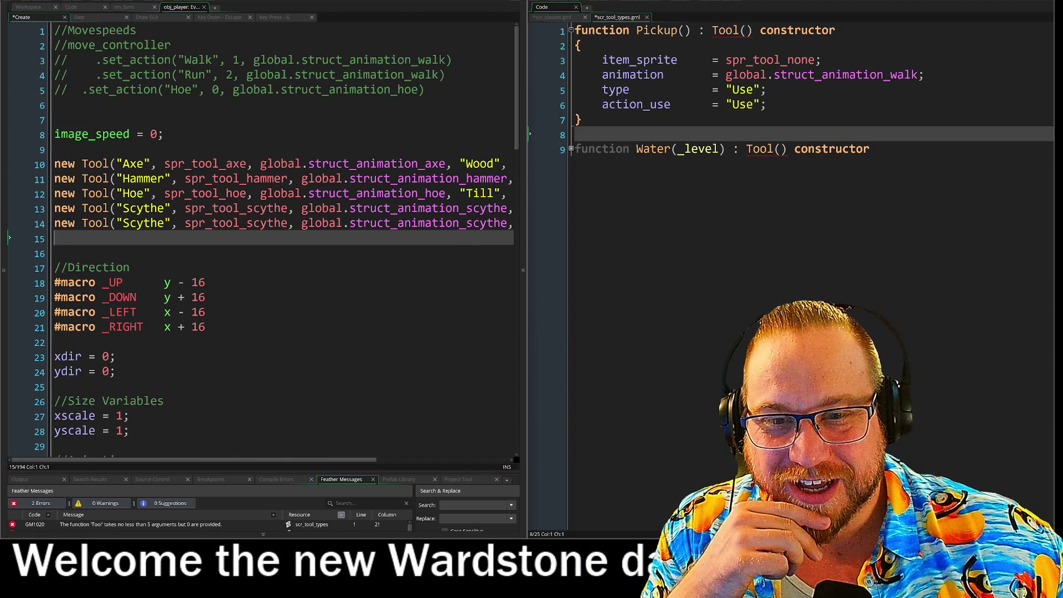
Step: Rename the copied line to Water and switch its scythe sprite and animation names to water
double_click(160, 225)
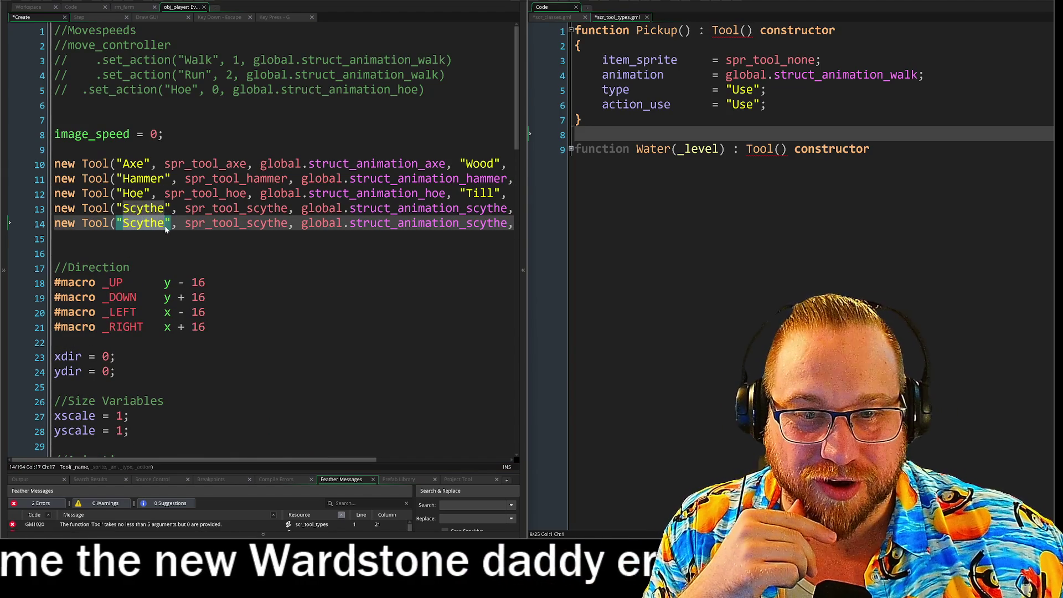
text(Water)
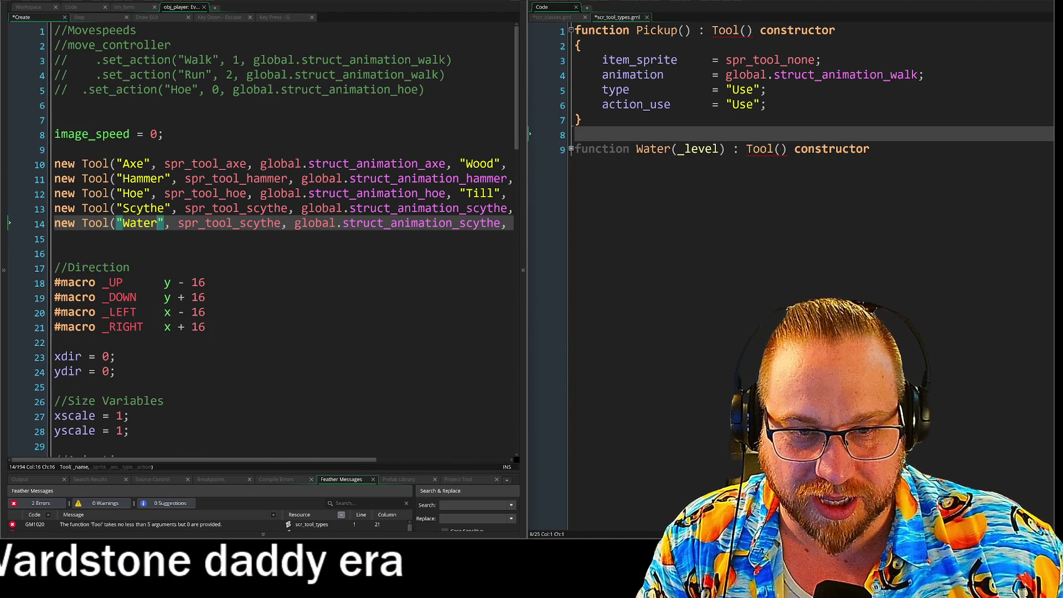
double_click(271, 223)
text(wate)
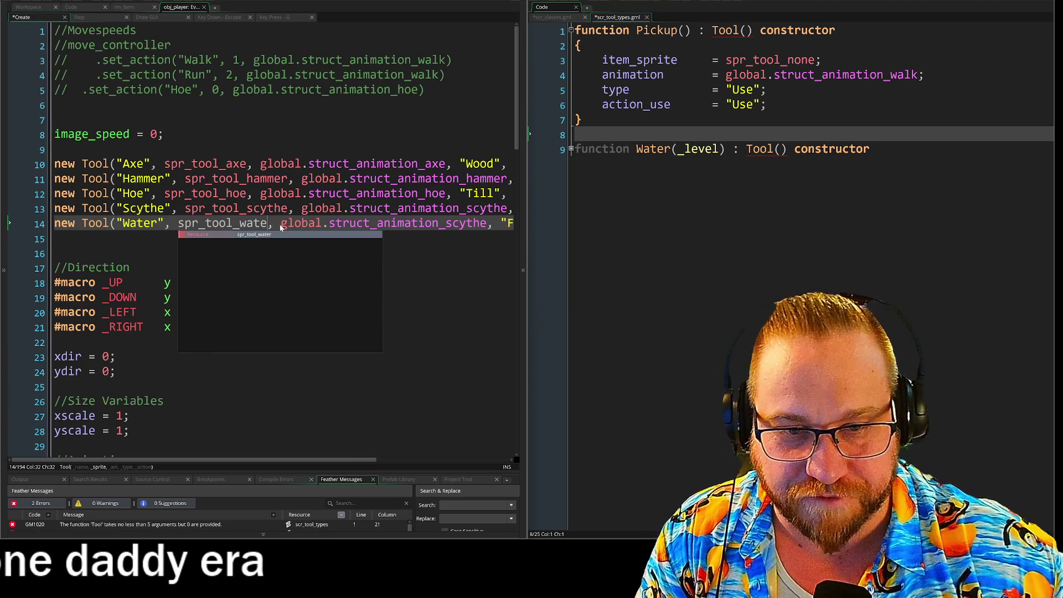
text(r)
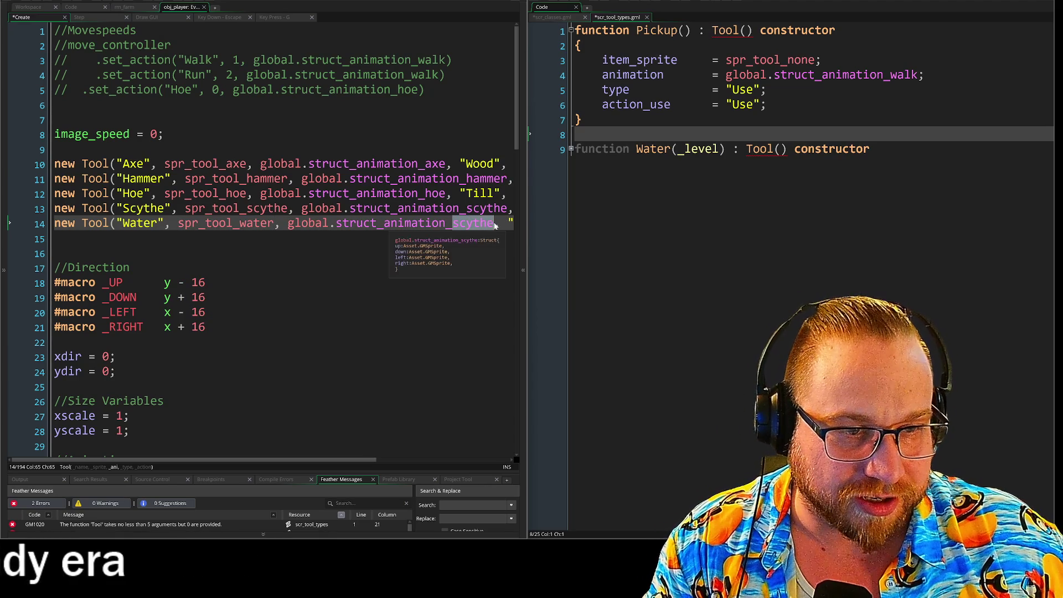
text(water)
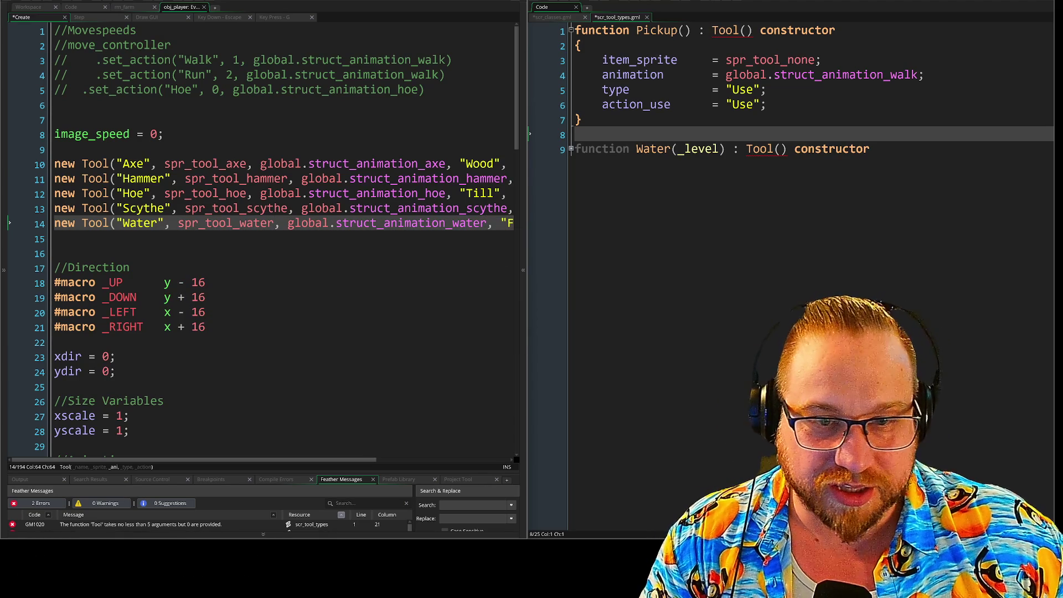
click(166, 254)
key(Up)
key(Up)
key(End)
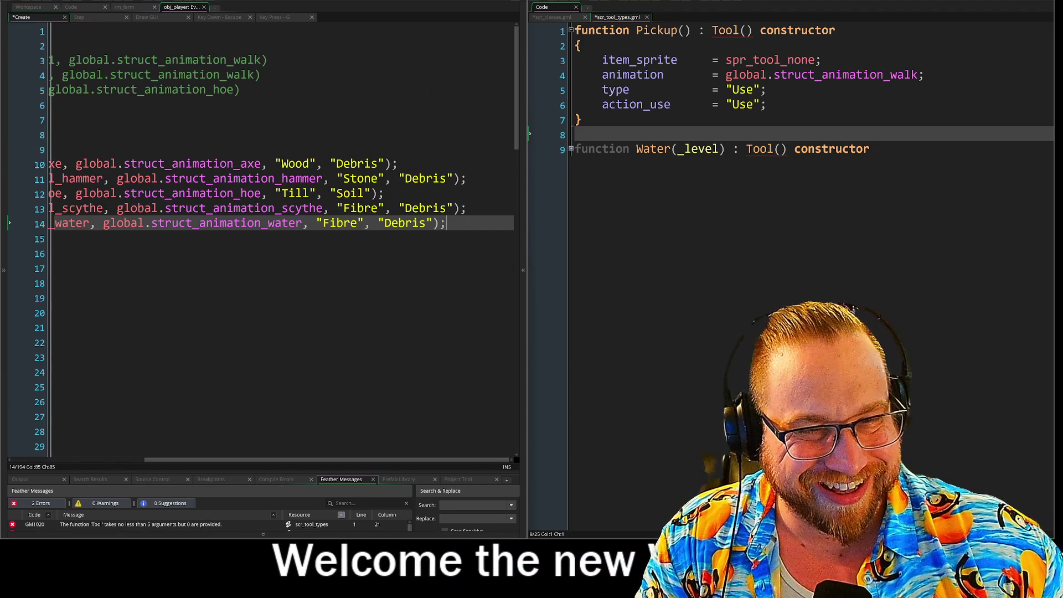
Step: Replace the Water line's last two values with "Water" and "Soil"
double_click(340, 223)
text(Water)
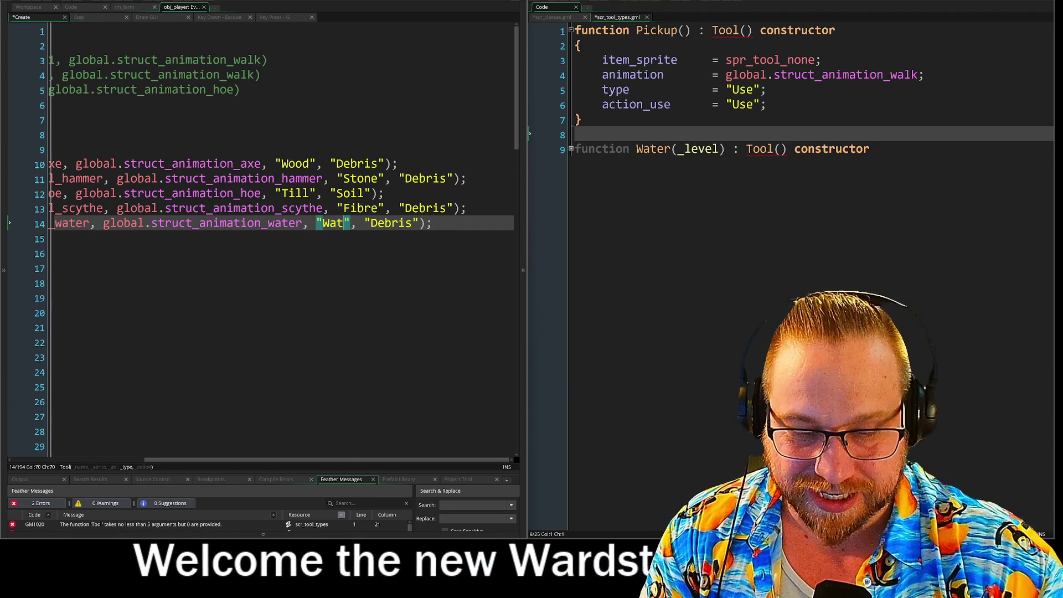
key(Tab)
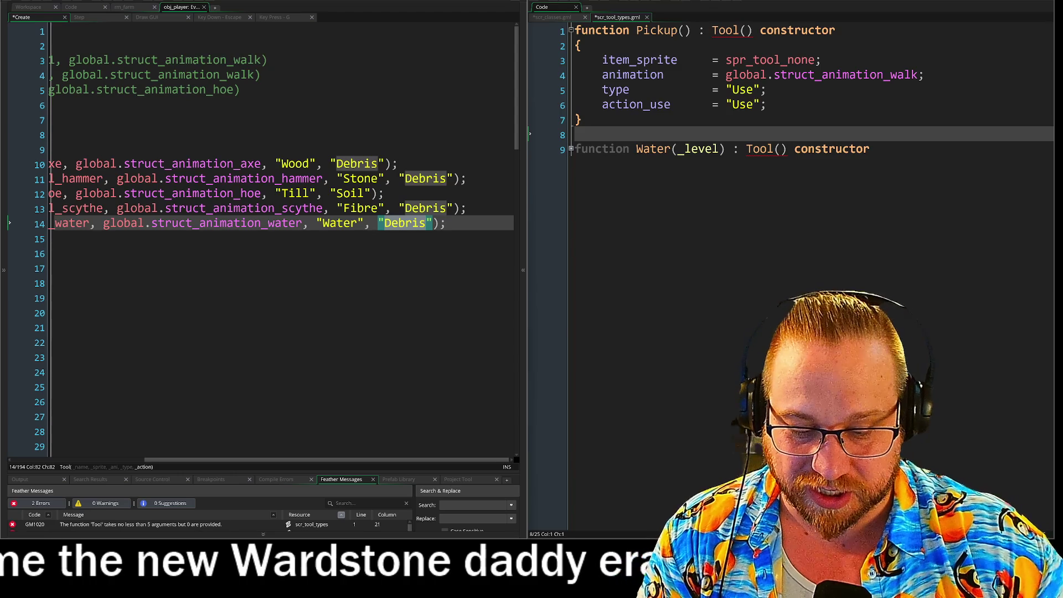
text(Soil)
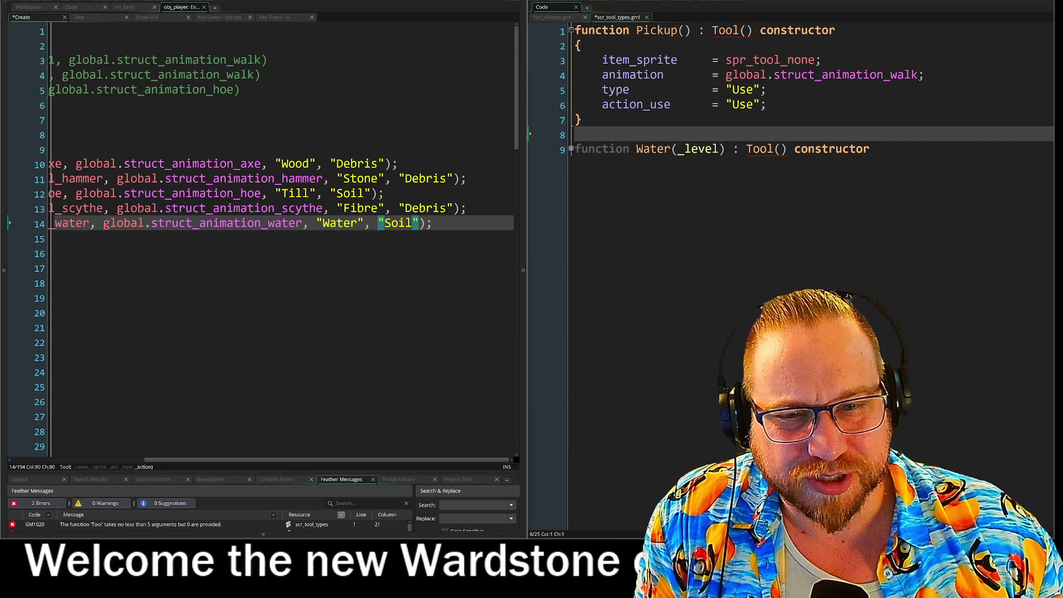
Step: Delete the folded Water constructor from scr_tool_types
click(533, 147)
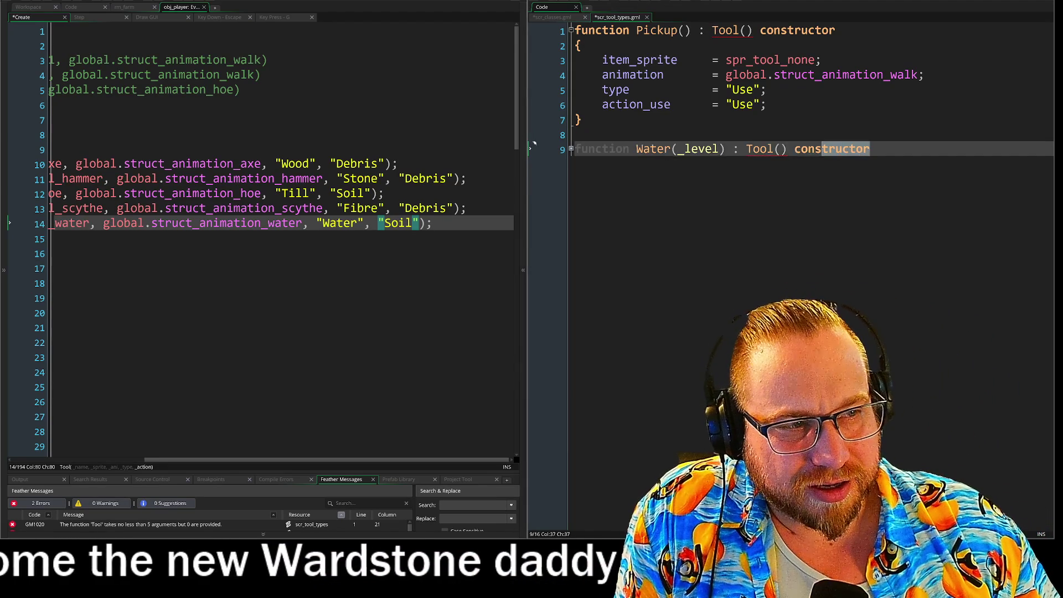
key(Delete)
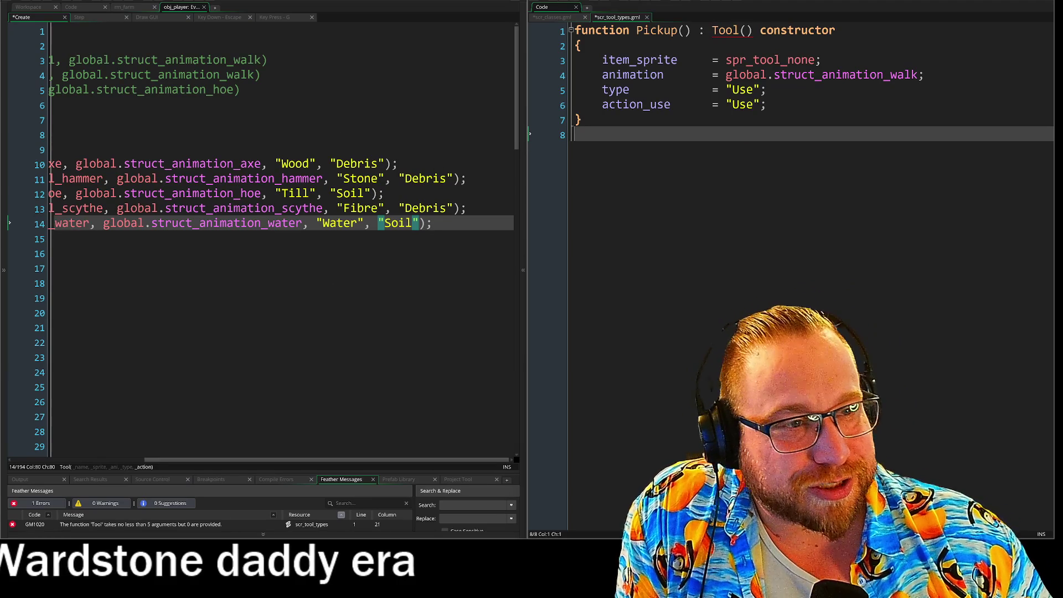
drag(371, 460, 238, 463)
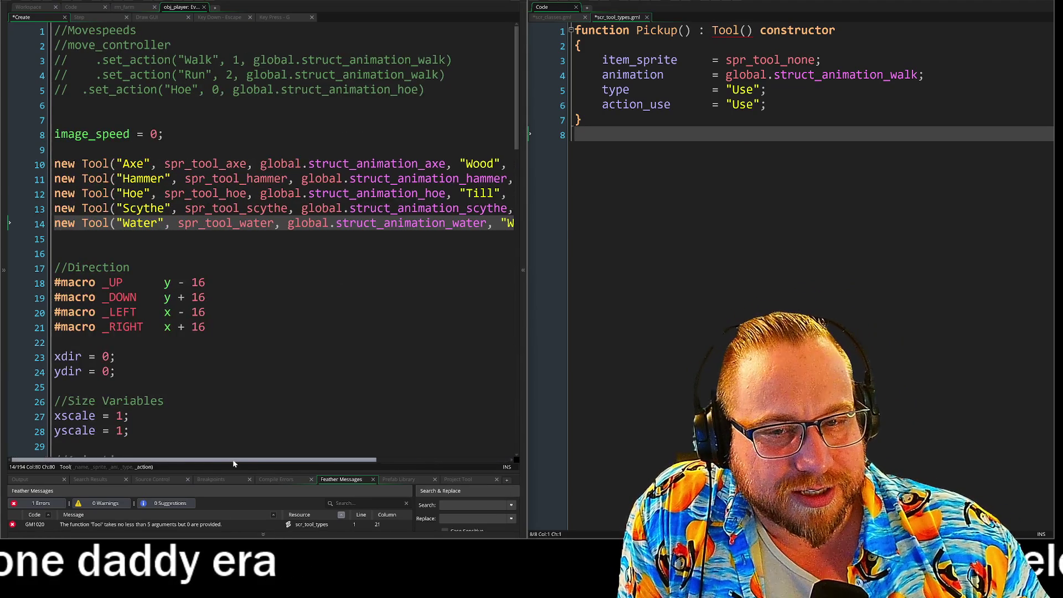
Step: Insert a blank line above the Create event's tool list and select the Axe line
click(111, 149)
key(Return)
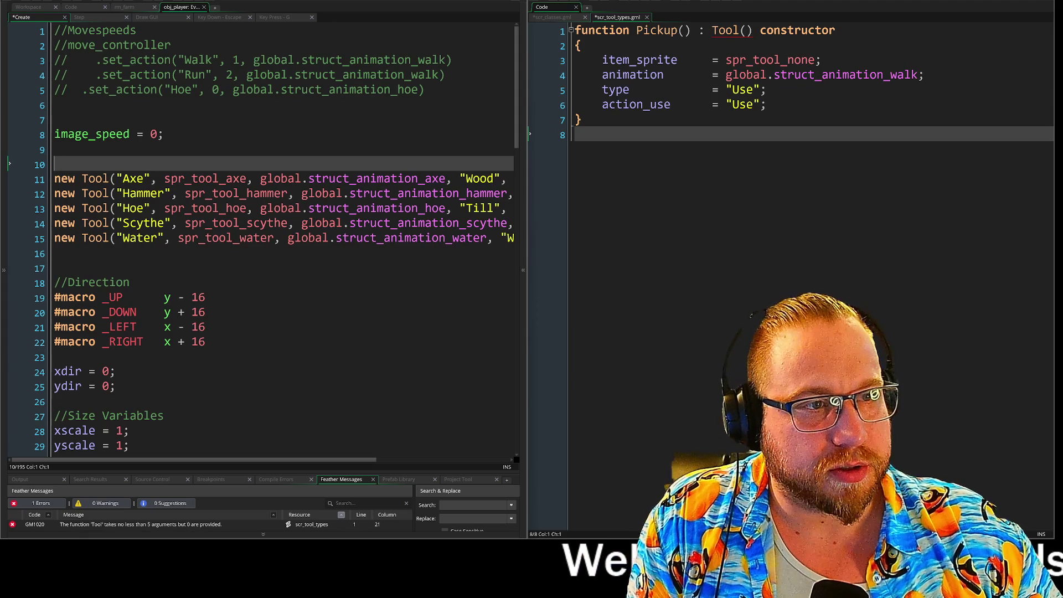
drag(55, 192, 55, 181)
Step: Copy the Axe tool line to the top of the list and rename it Pick_up
key(ctrl+c)
key(Up)
key(ctrl+v)
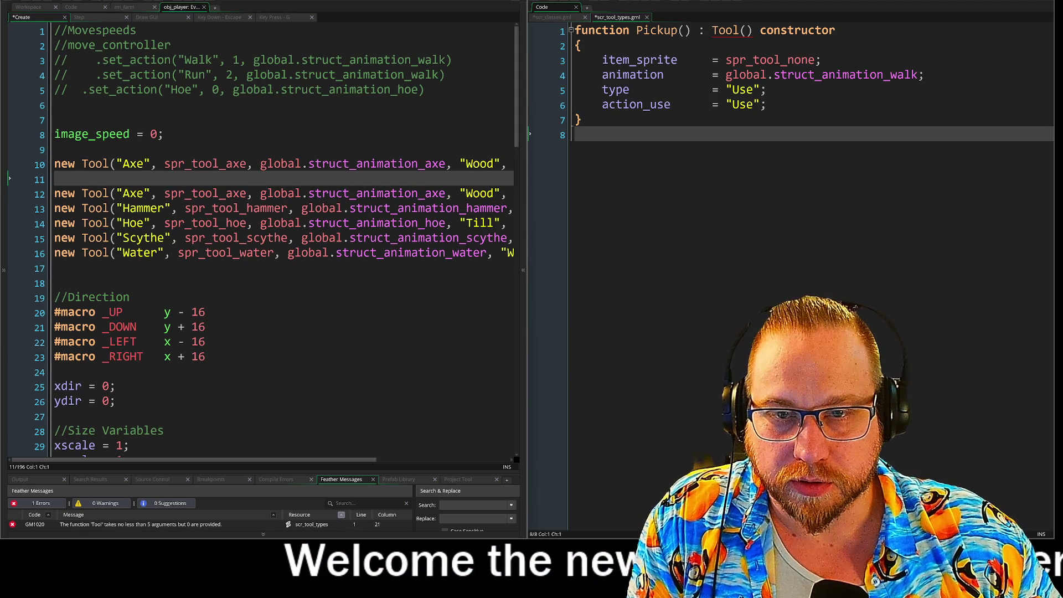
key(BackSpace)
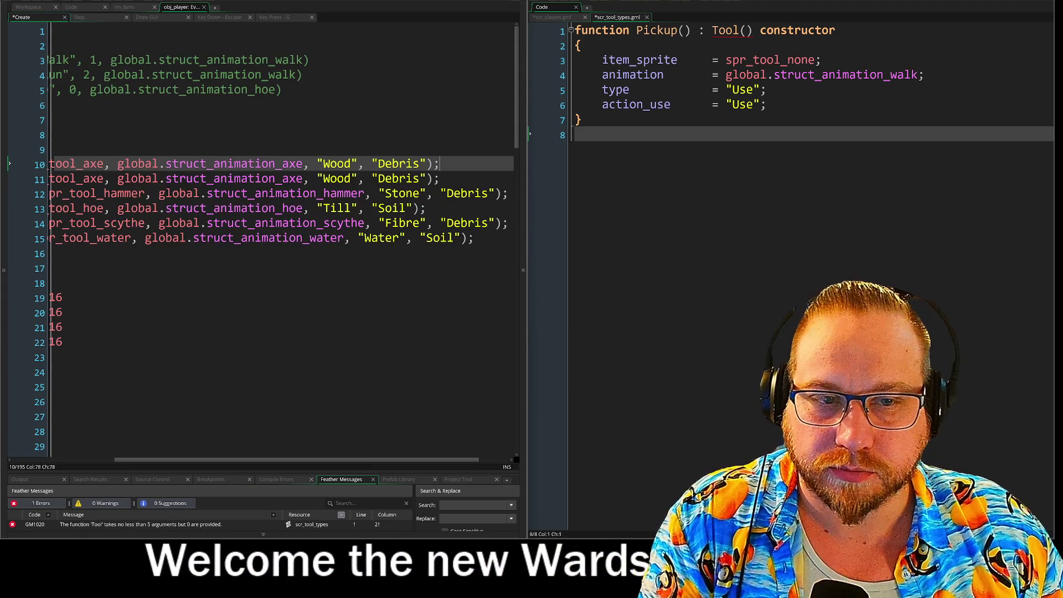
click(54, 149)
click(126, 163)
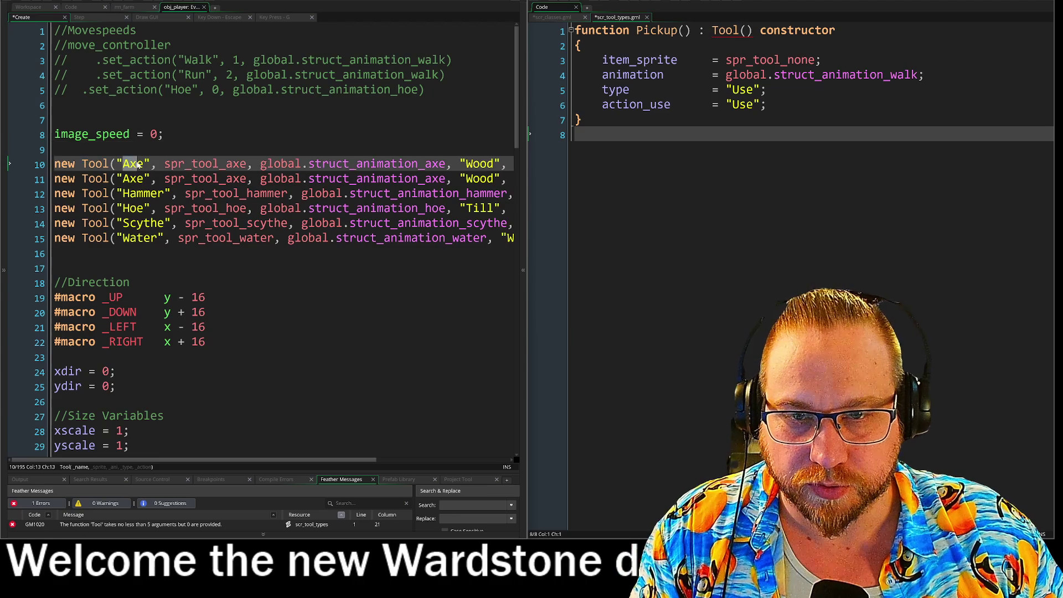
text(Picku)
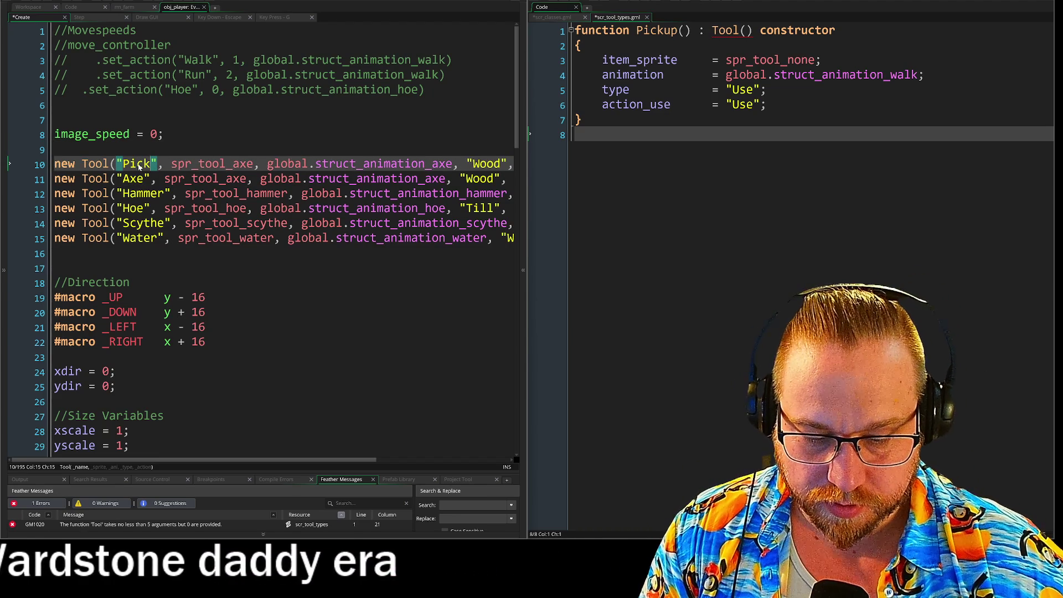
key(BackSpace)
key(BackSpace)
text(_up)
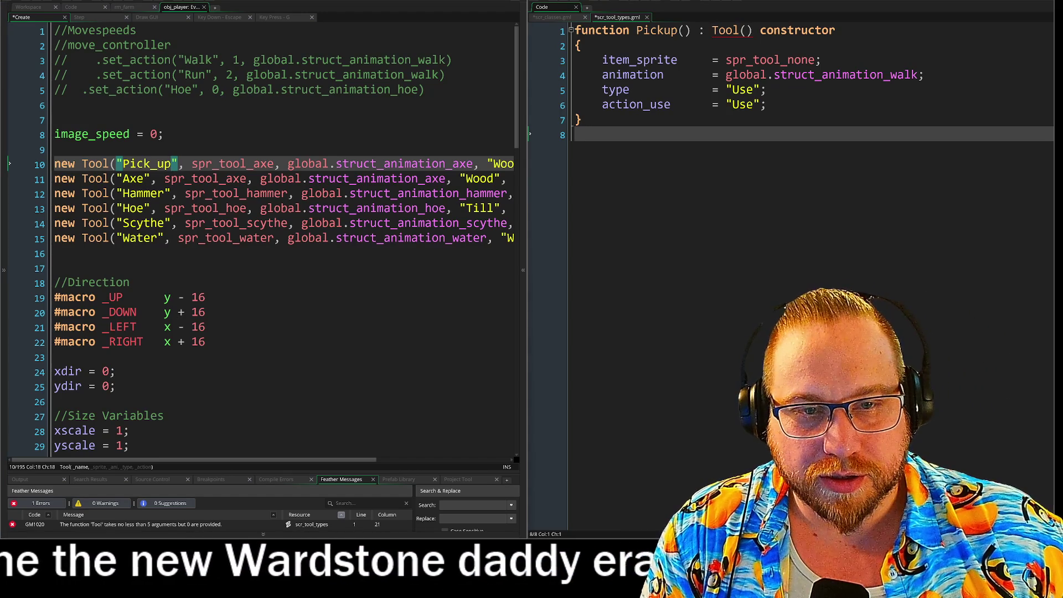
Step: Give the Pick_up line spr_tool_none as sprite and global.struct_pickup as animation
drag(253, 163, 274, 165)
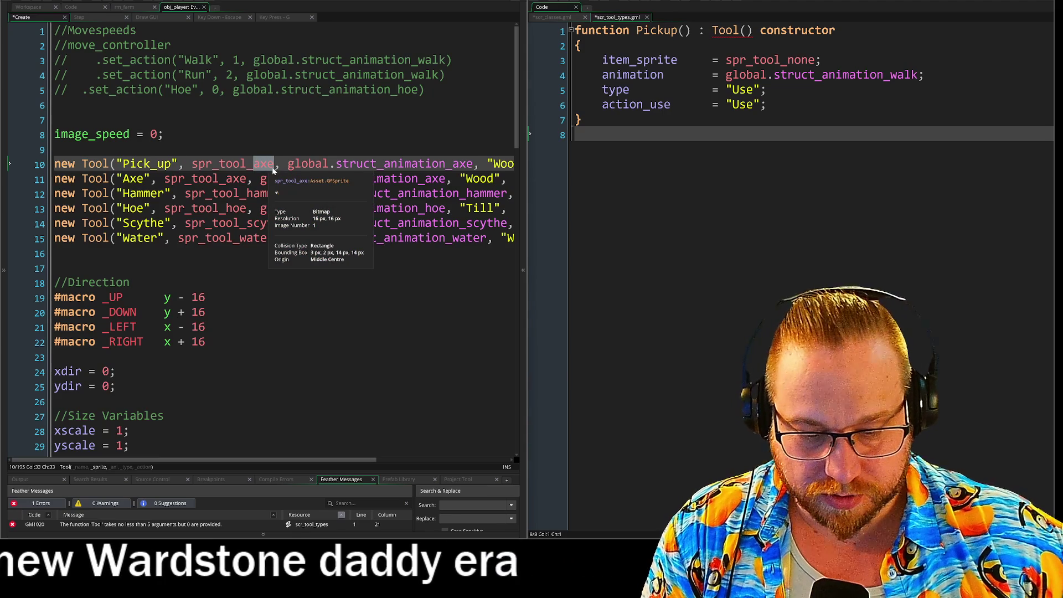
text(pick)
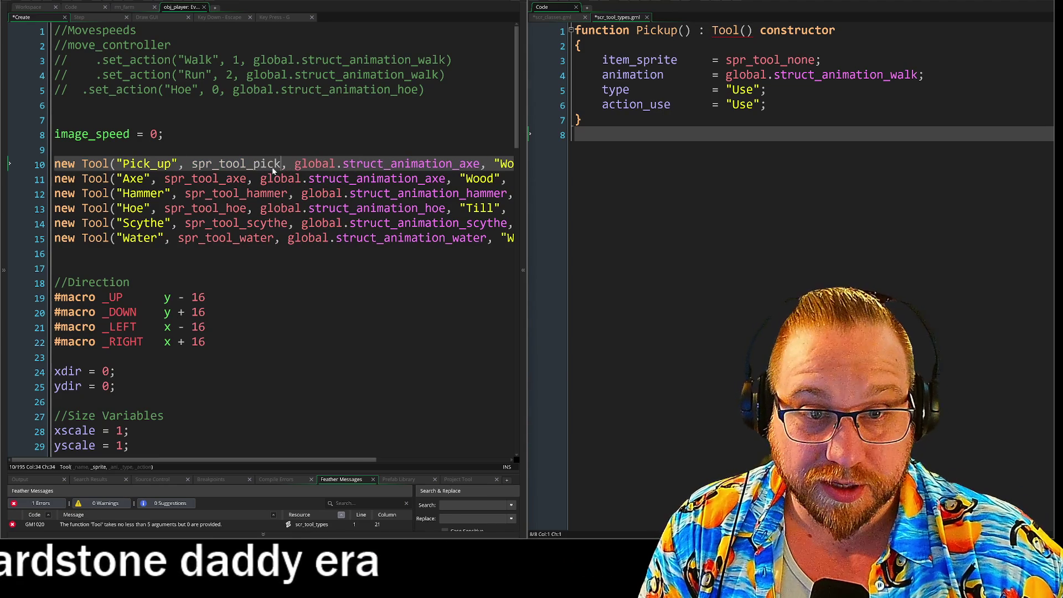
key(BackSpace)
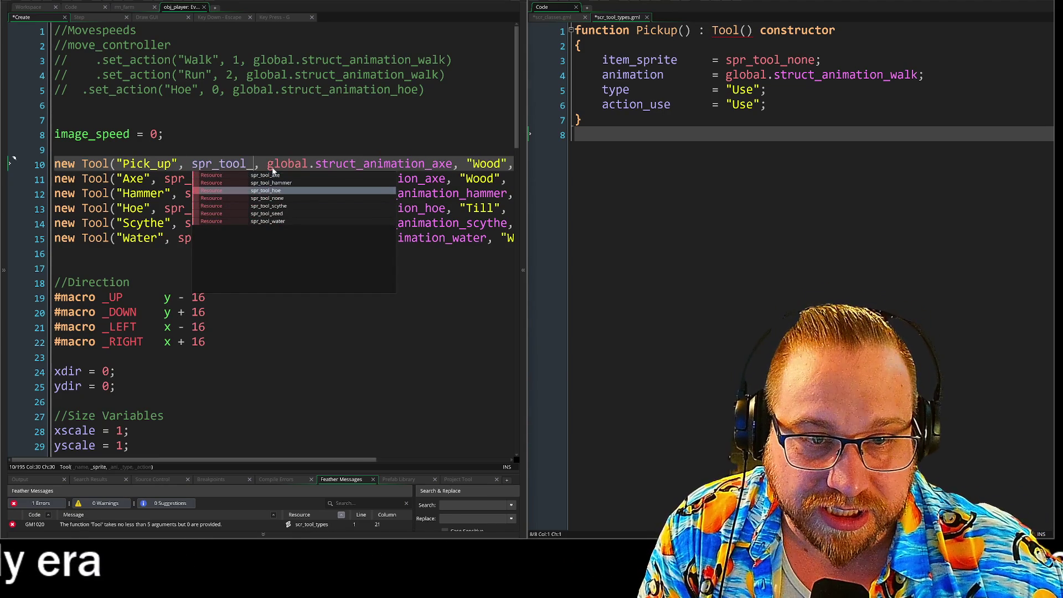
key(Down)
key(Return)
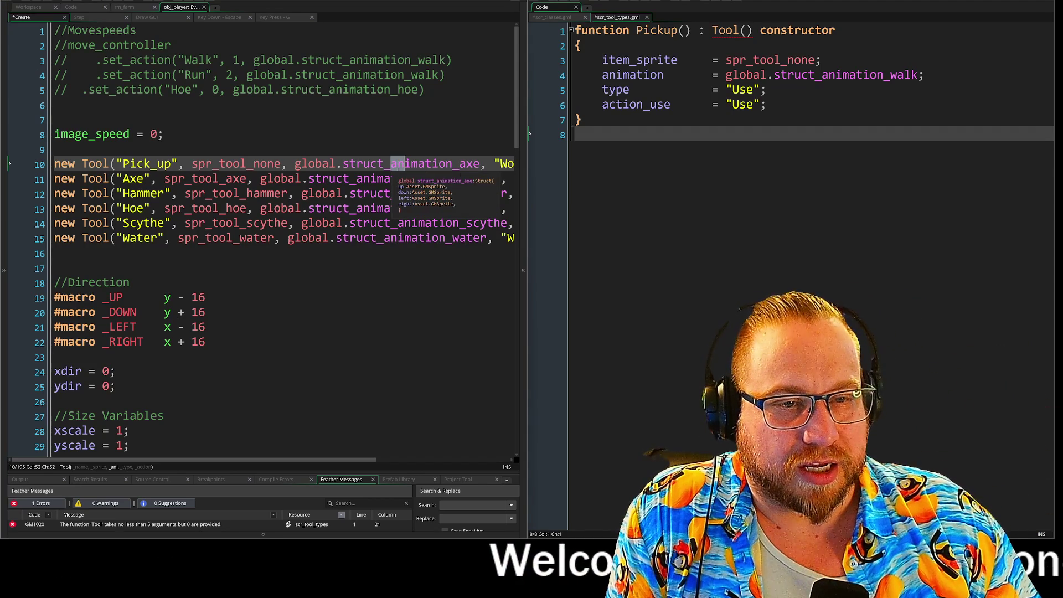
text(pic)
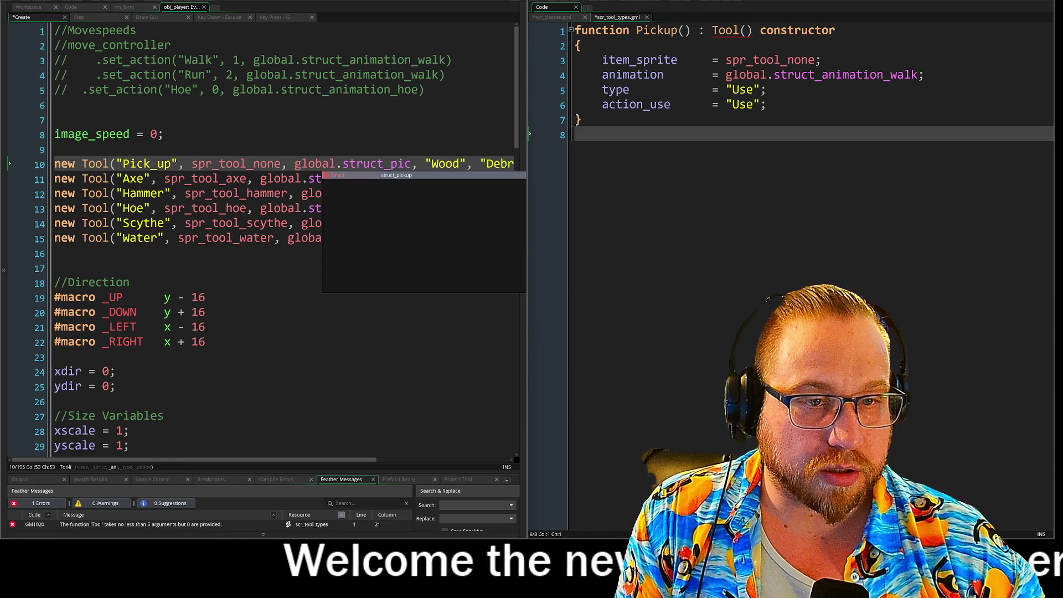
key(Return)
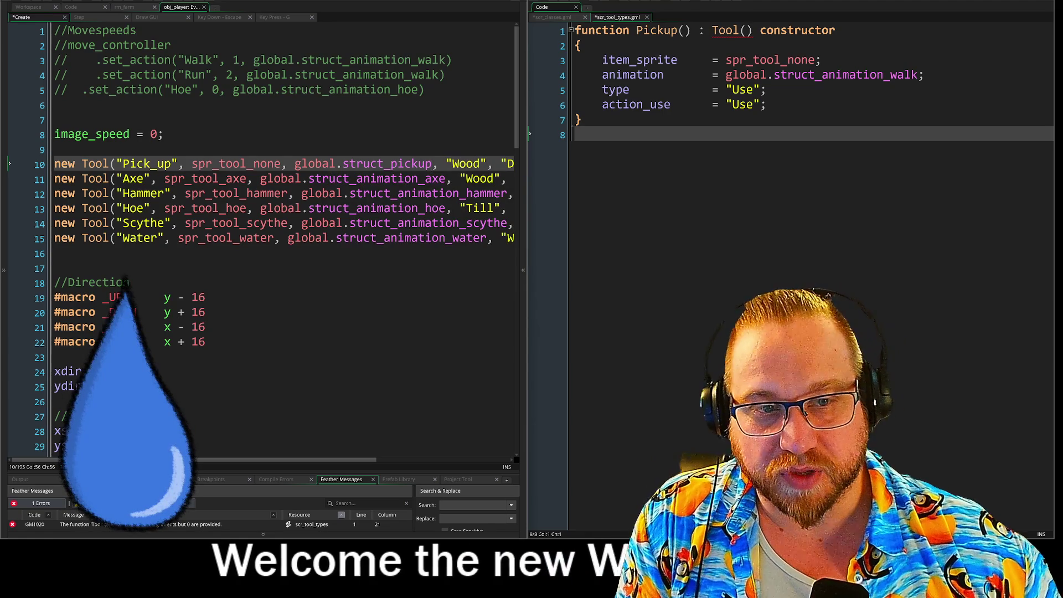
drag(295, 459, 419, 459)
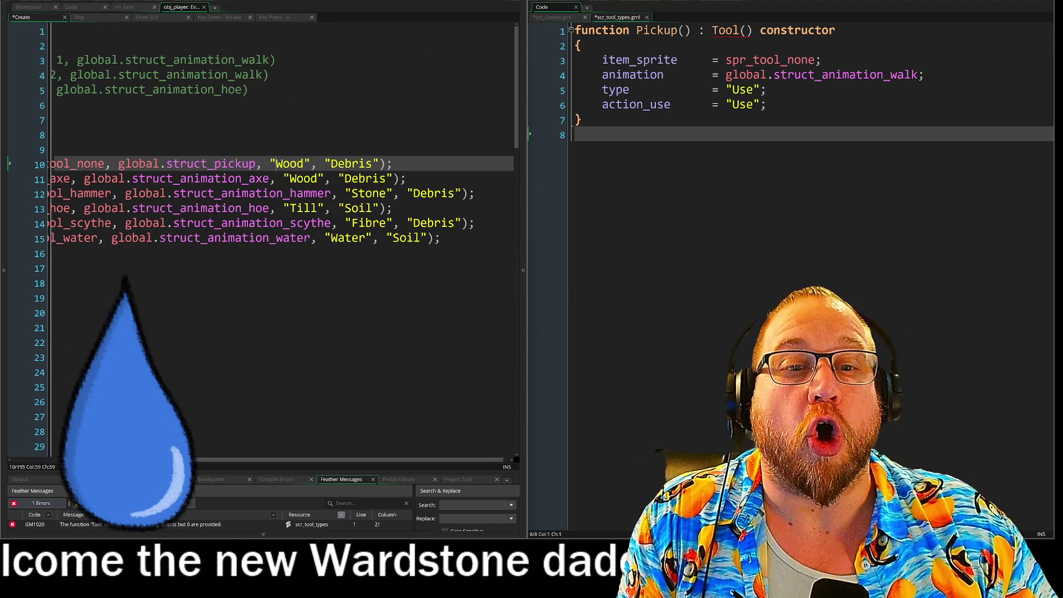
Step: Replace "Wood" and "Debris" on the Pick_up line with "Use" and "Use"
double_click(294, 164)
text(Use)
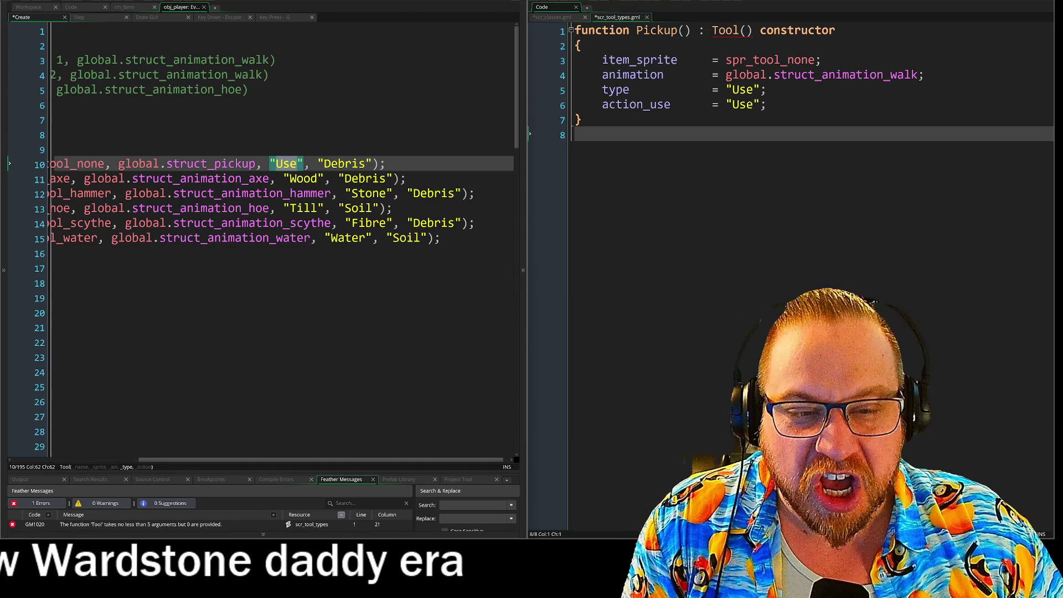
double_click(344, 164)
text(Use)
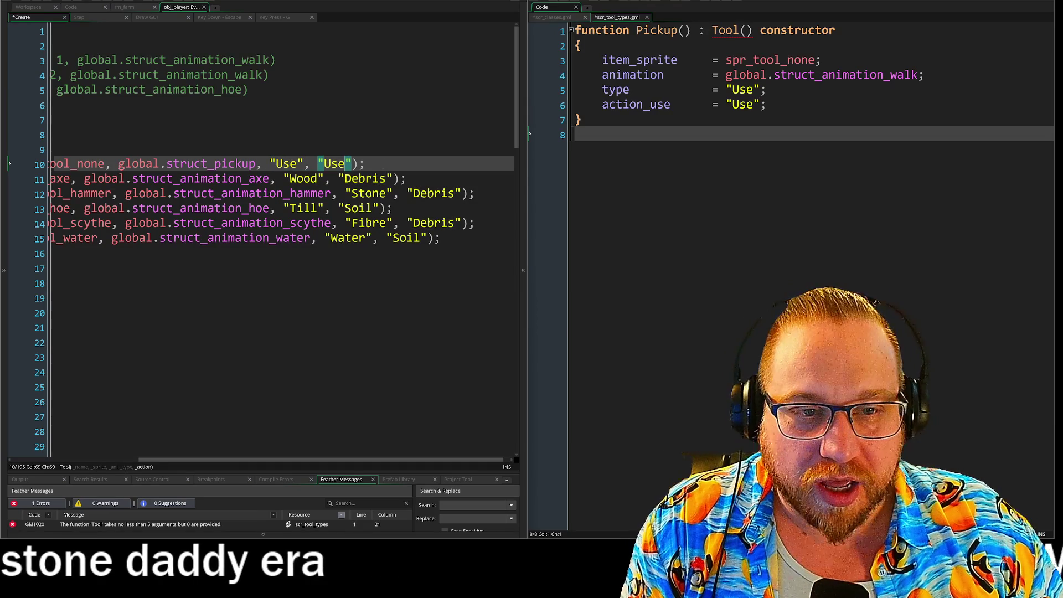
key(Up)
key(Up)
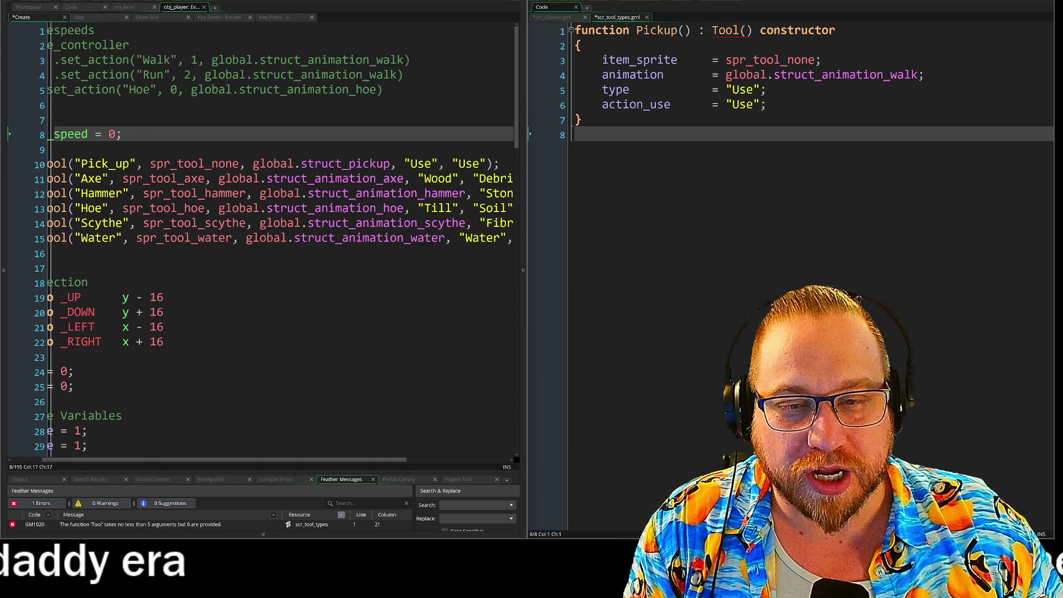
key(Down)
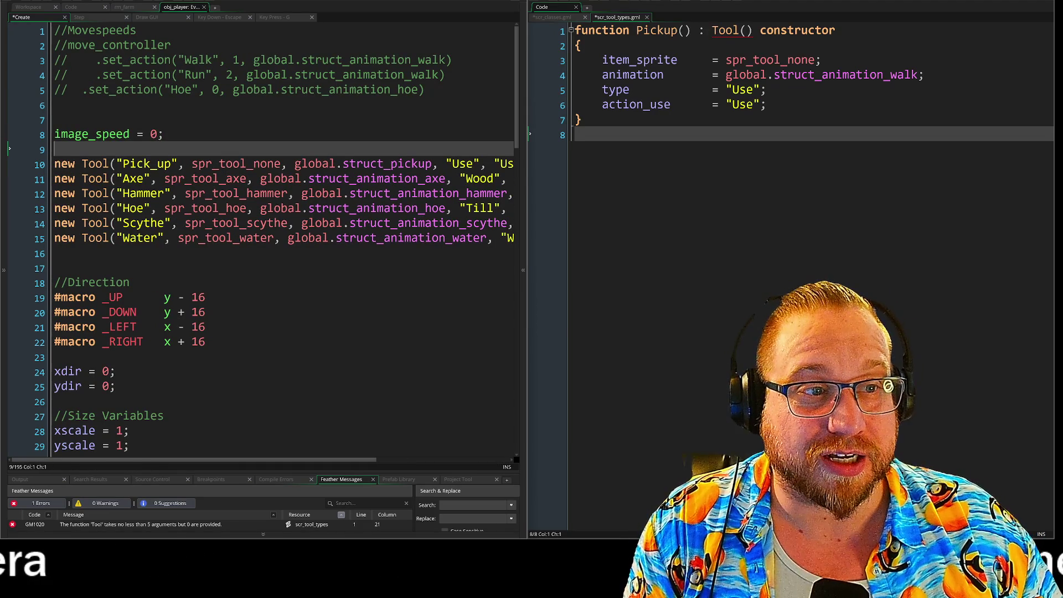
drag(579, 134, 498, 10)
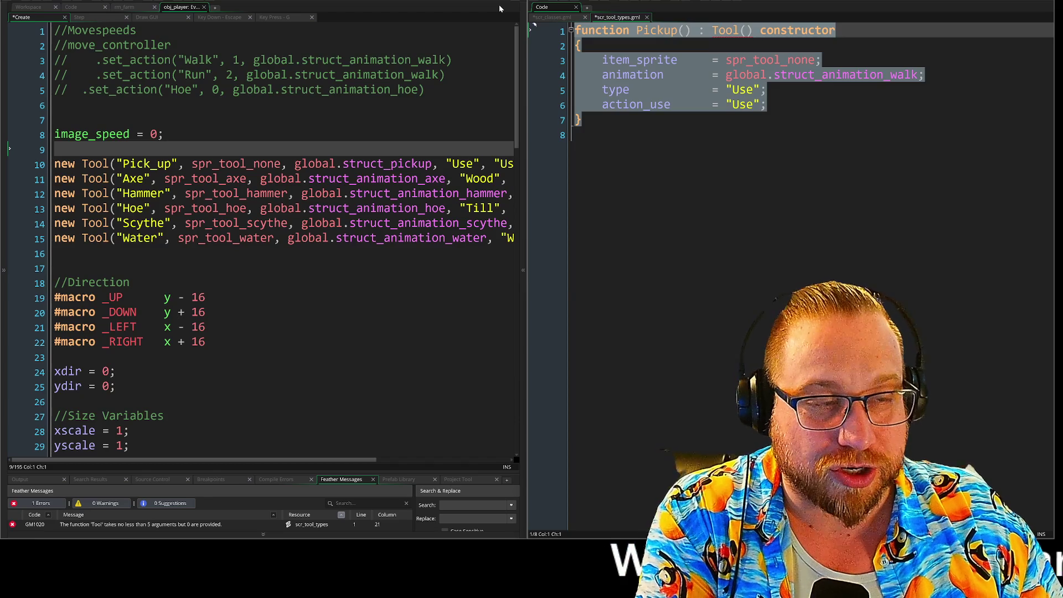
Step: Delete the Pickup constructor, close scr_tool_types, and pull in an enlarged Screencheat store window
key(Delete)
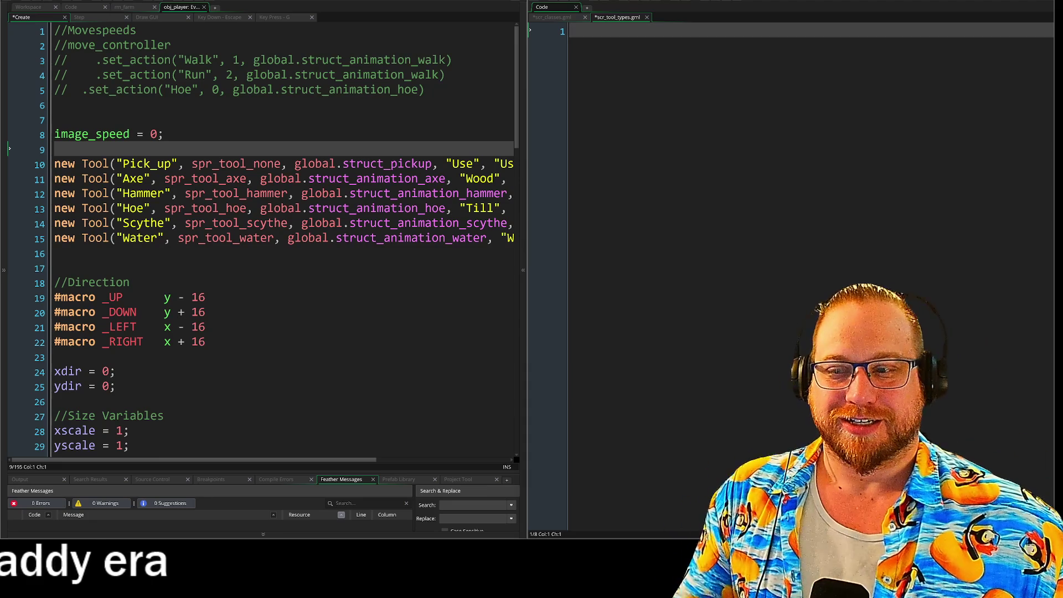
click(647, 17)
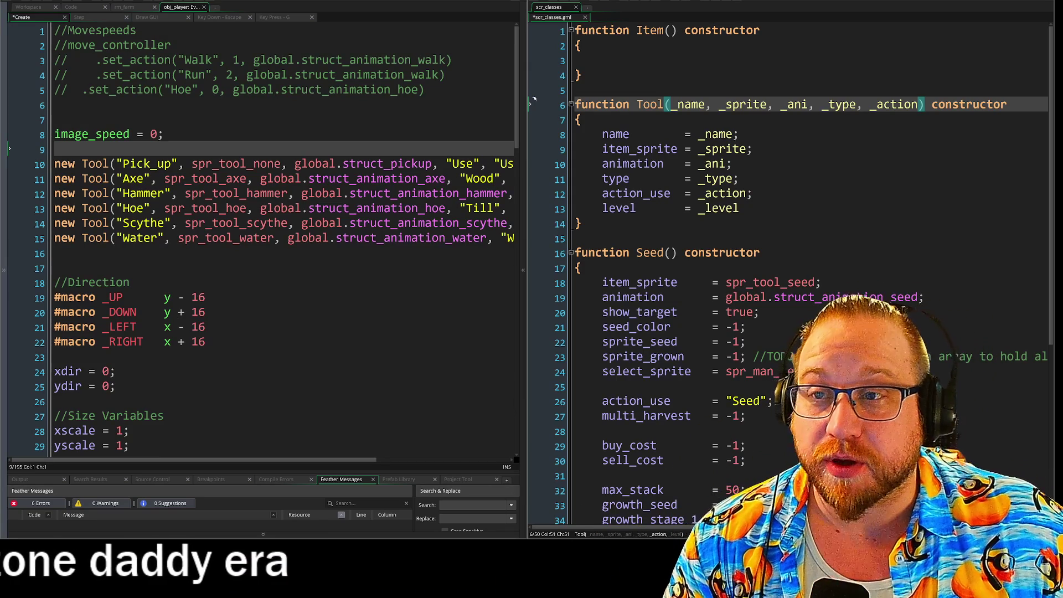
key(Down)
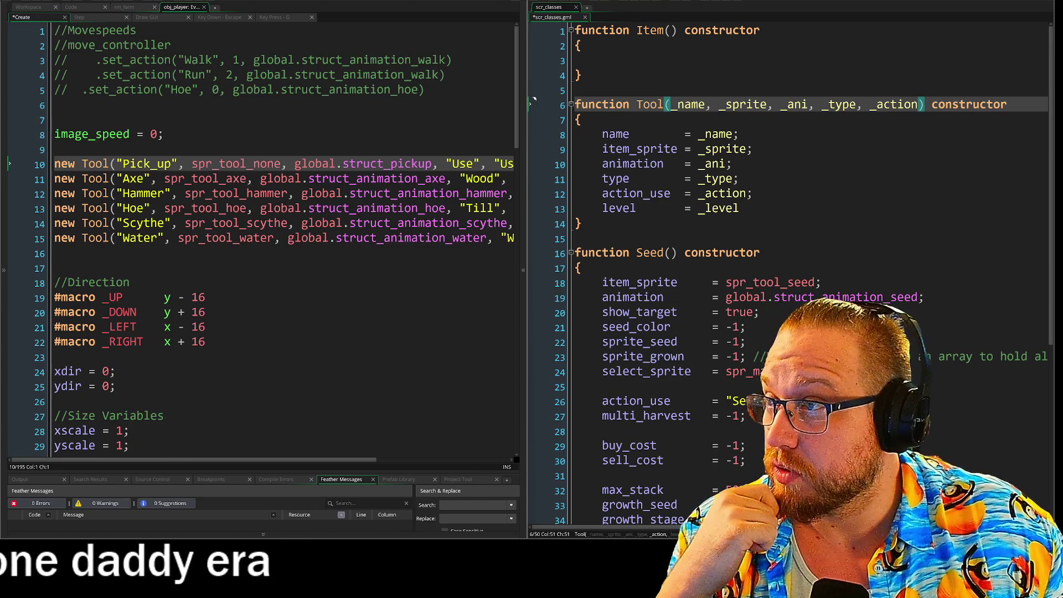
mouse_move(0, 4)
mouse_down()
mouse_move(471, 3)
mouse_move(432, 3)
mouse_up()
drag(633, 435, 823, 518)
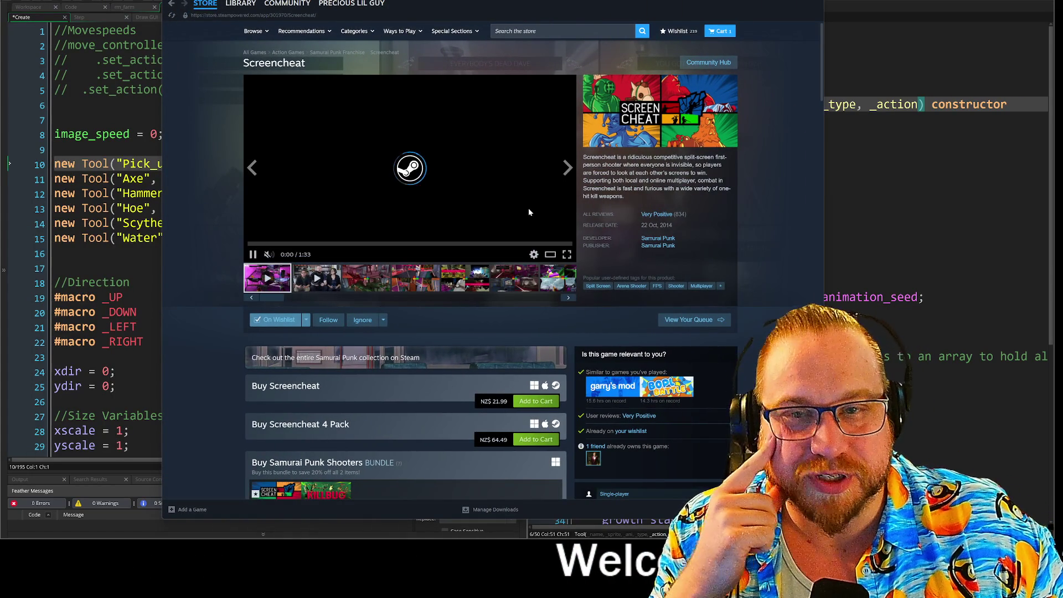
Step: Enlarge the Screencheat trailer on its Steam store page
click(554, 255)
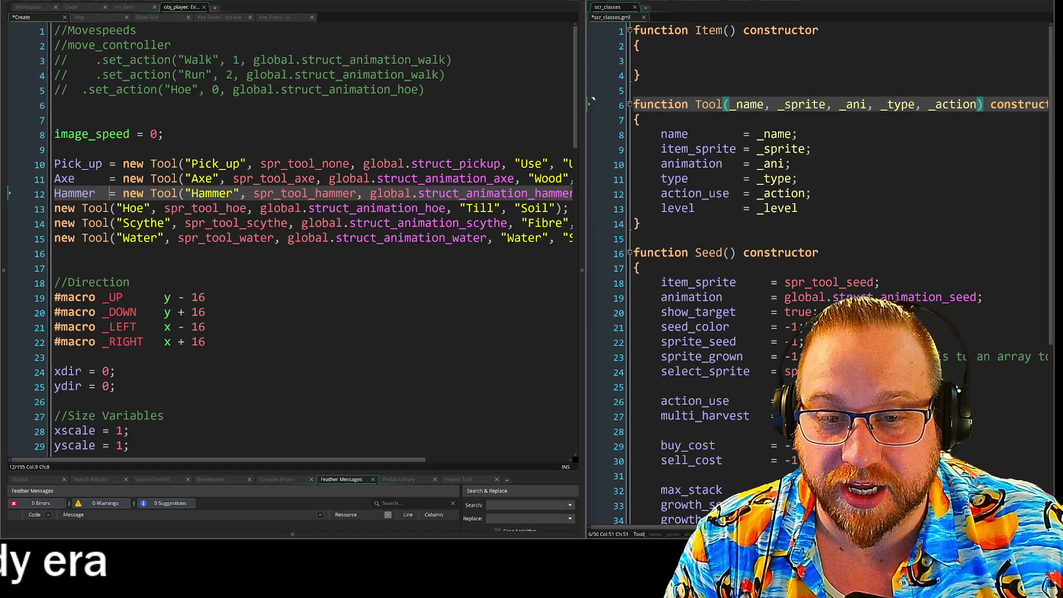
Step: Move to empty line 17, then switch the Screencheat store window to the front
key(Down)
key(Down)
key(Down)
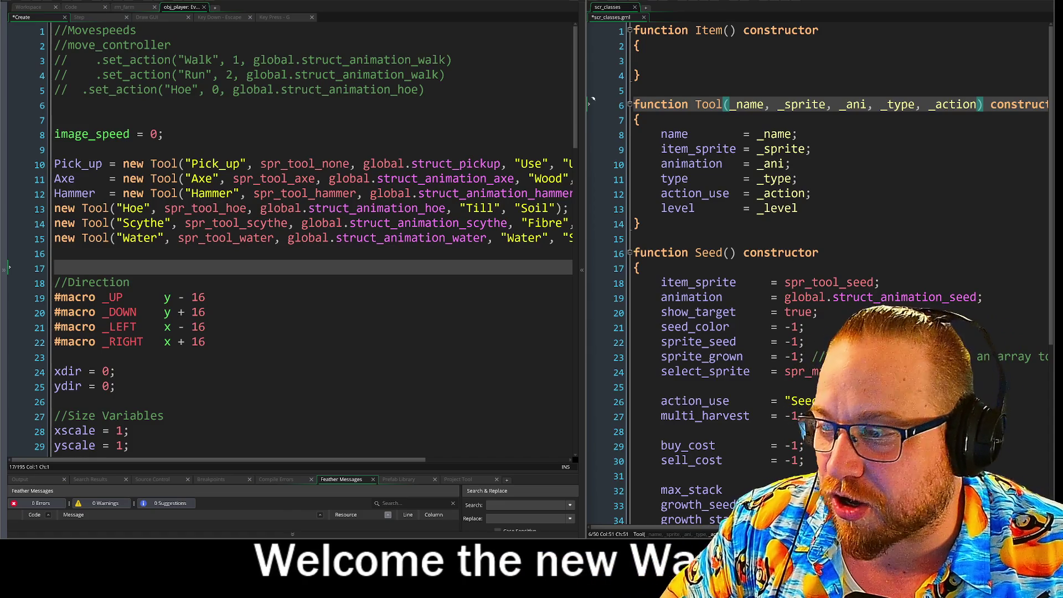
key(alt+Tab)
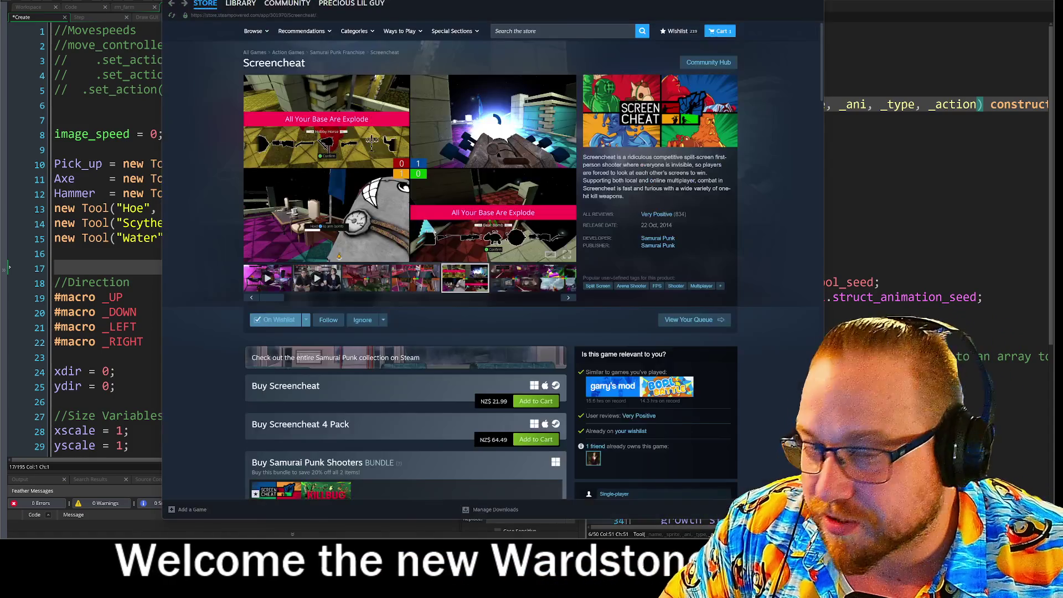
Step: Search the store for 'bear defen', open Bear Defence Situation, and open its trailer viewer
click(504, 28)
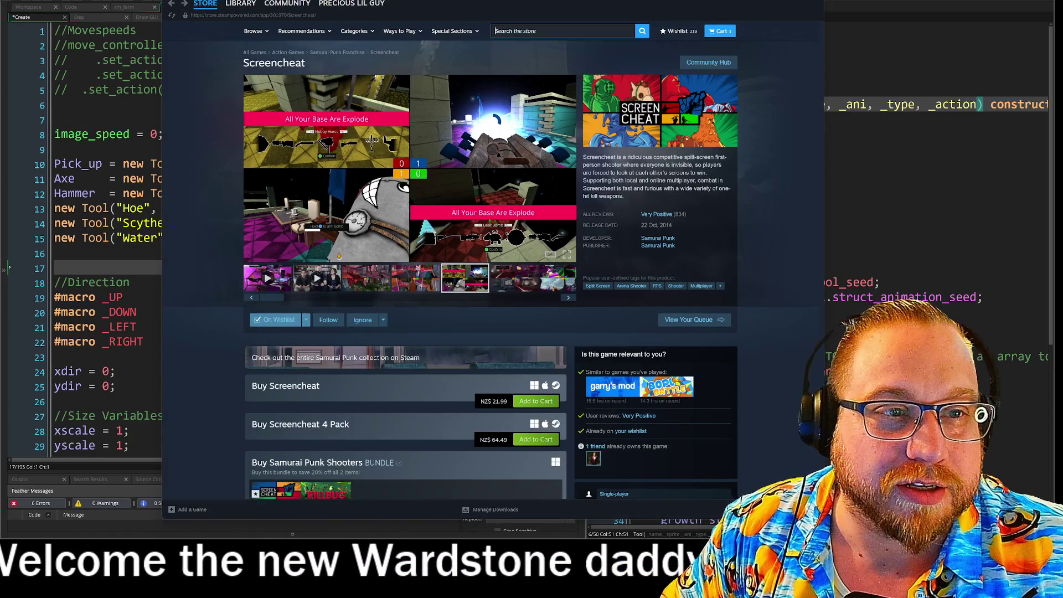
text(bear defense)
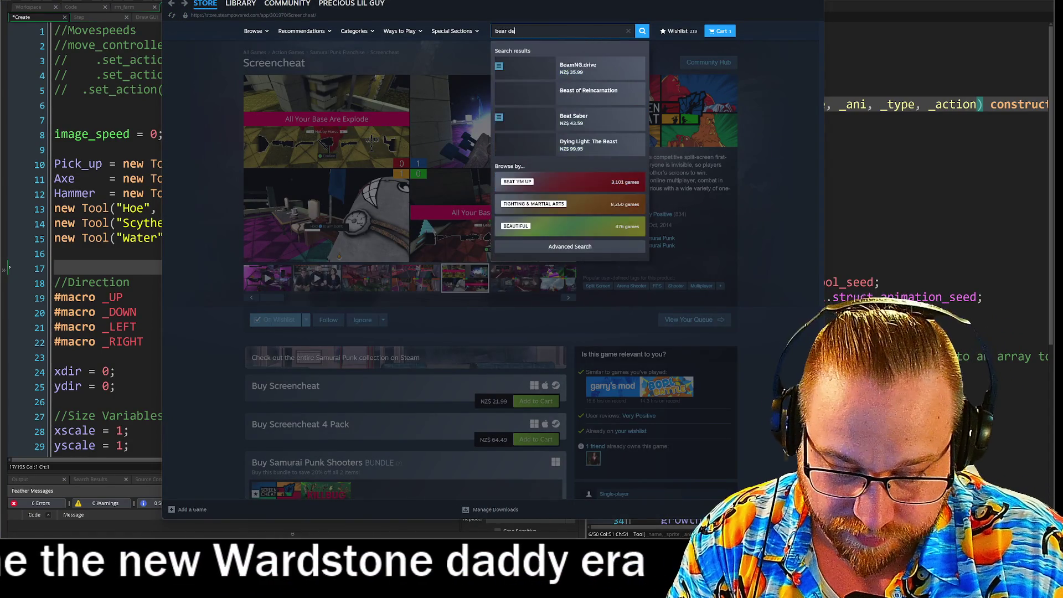
key(BackSpace)
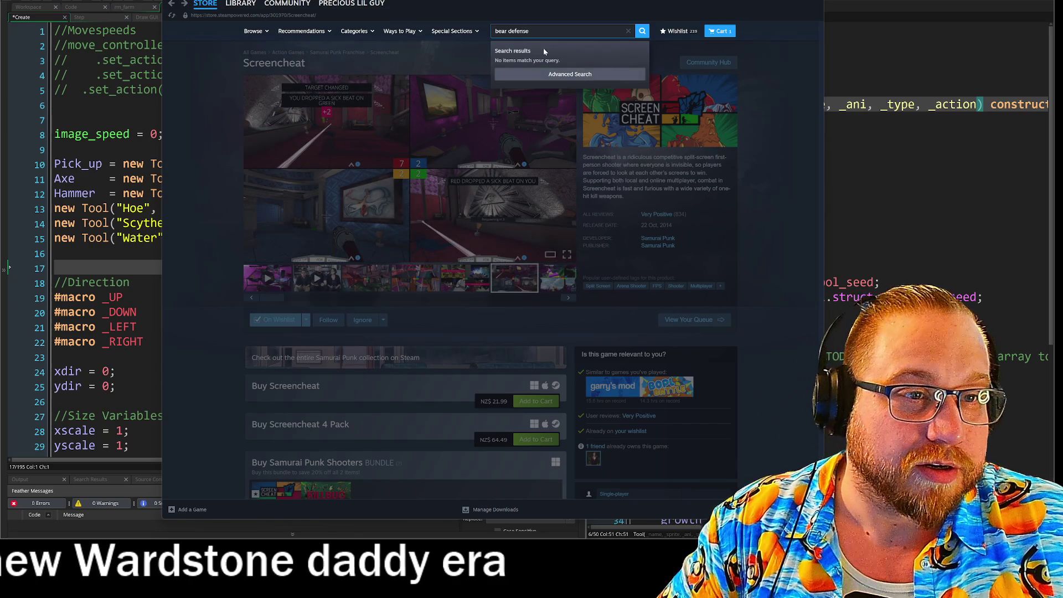
key(BackSpace)
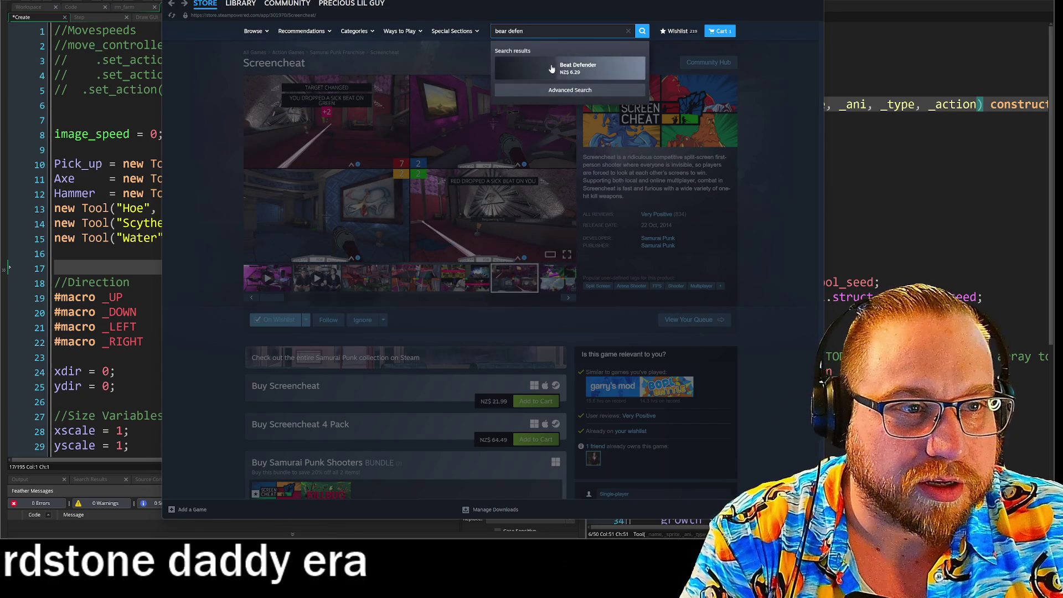
key(Return)
drag(435, 2, 311, 2)
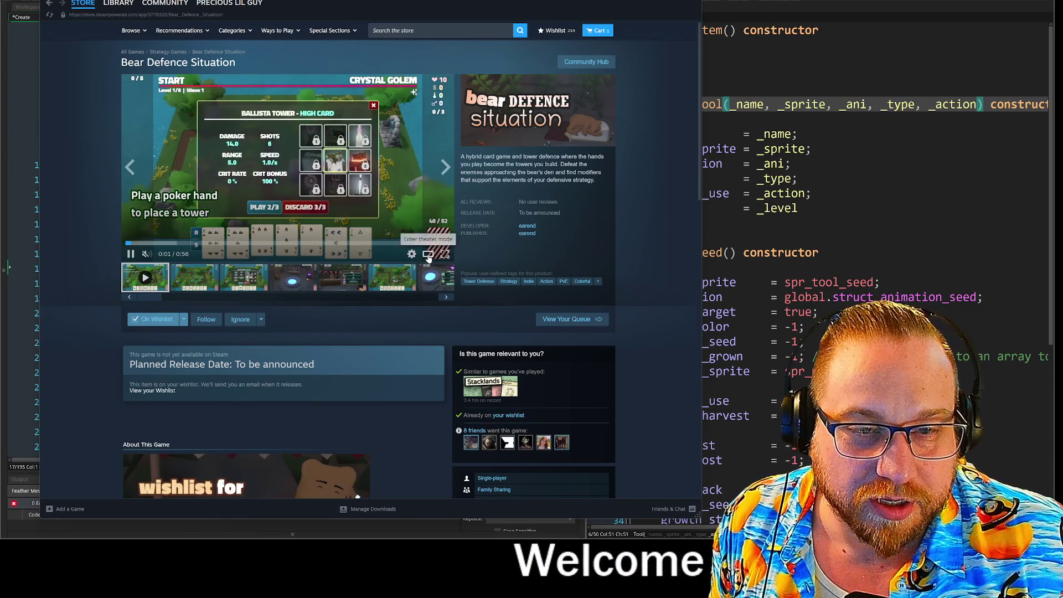
click(421, 232)
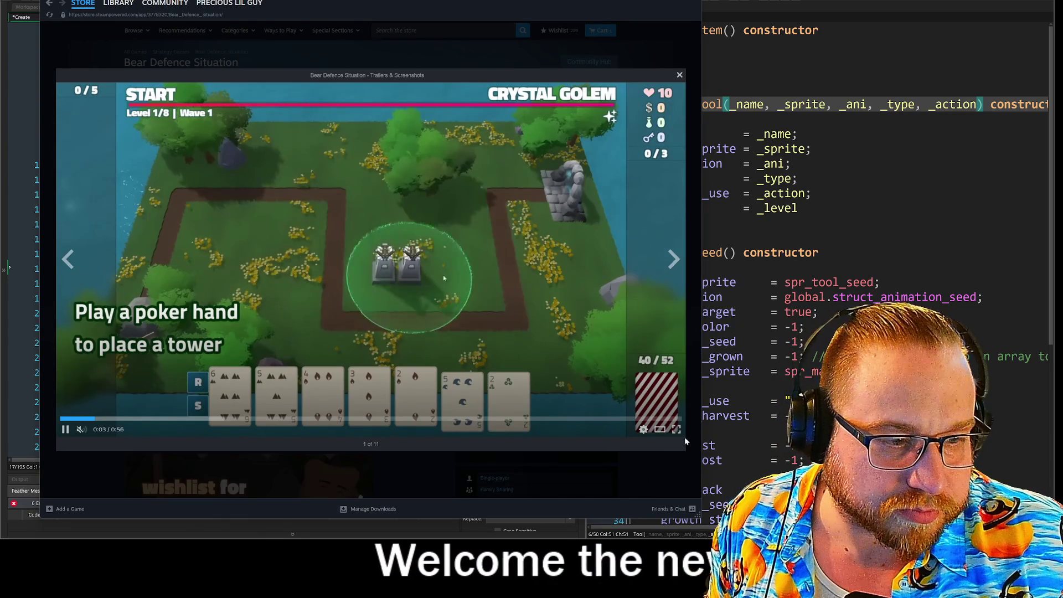
Step: Play the Bear Defence Situation trailer full screen, then exit back to the store page
click(675, 431)
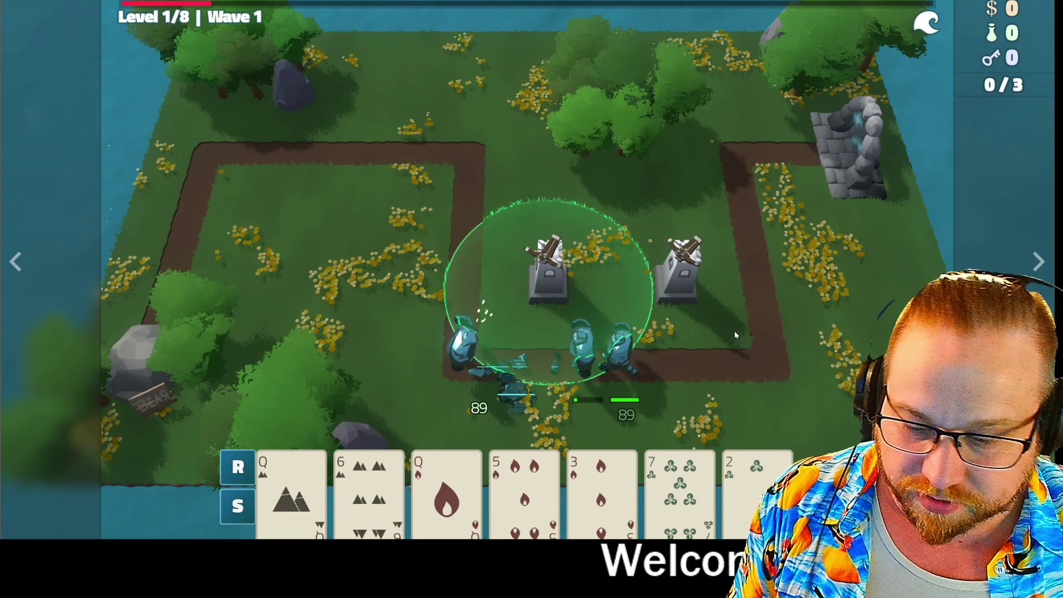
key(Escape)
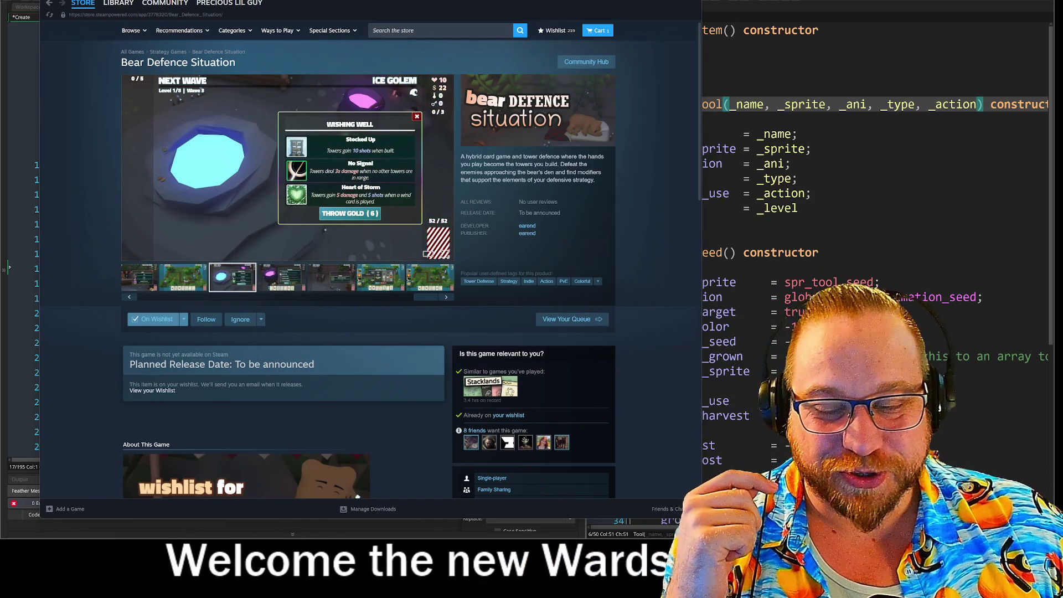
Step: Shrink the Bear Defence Situation store window and switch back to the GameMaker code editor
mouse_move(701, 517)
mouse_down()
mouse_move(386, 460)
mouse_move(310, 290)
mouse_move(269, 272)
mouse_move(452, 309)
mouse_up()
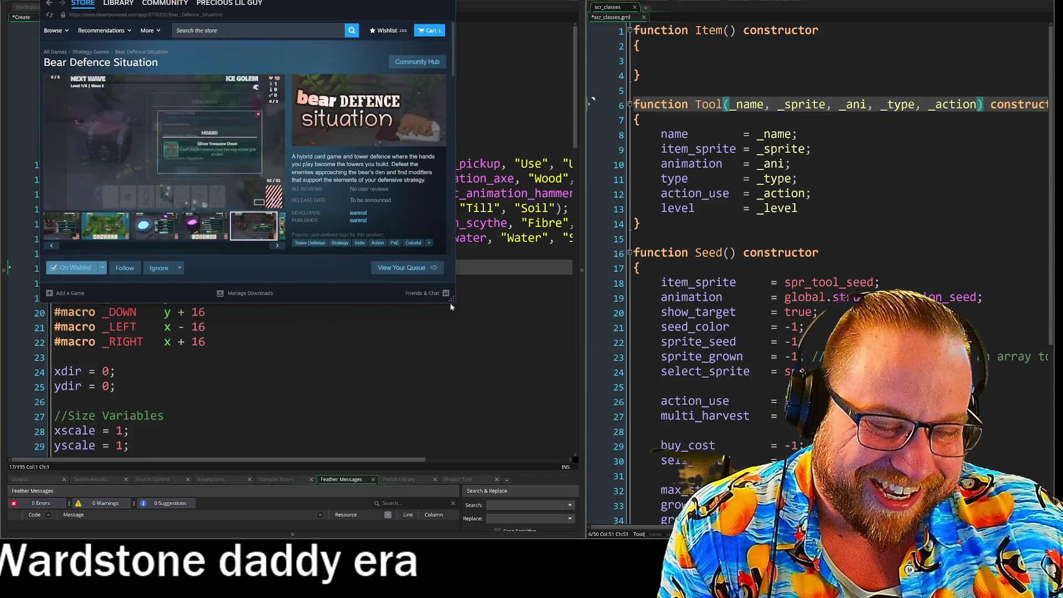
click(446, 302)
key(alt+Tab)
mouse_move(453, 301)
mouse_down()
mouse_move(409, 272)
mouse_move(379, 275)
mouse_up()
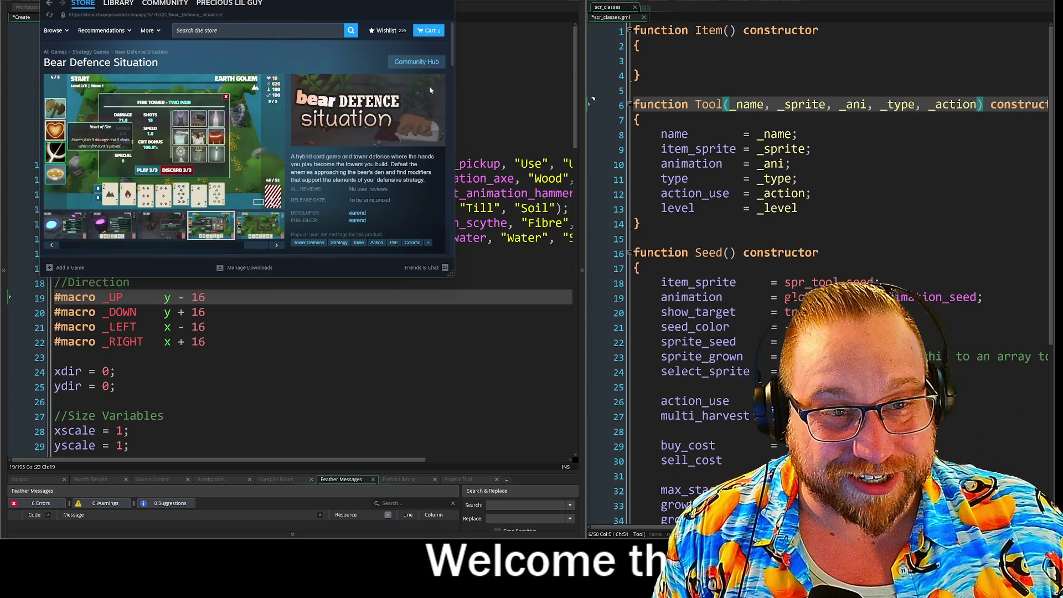
key(alt+Tab)
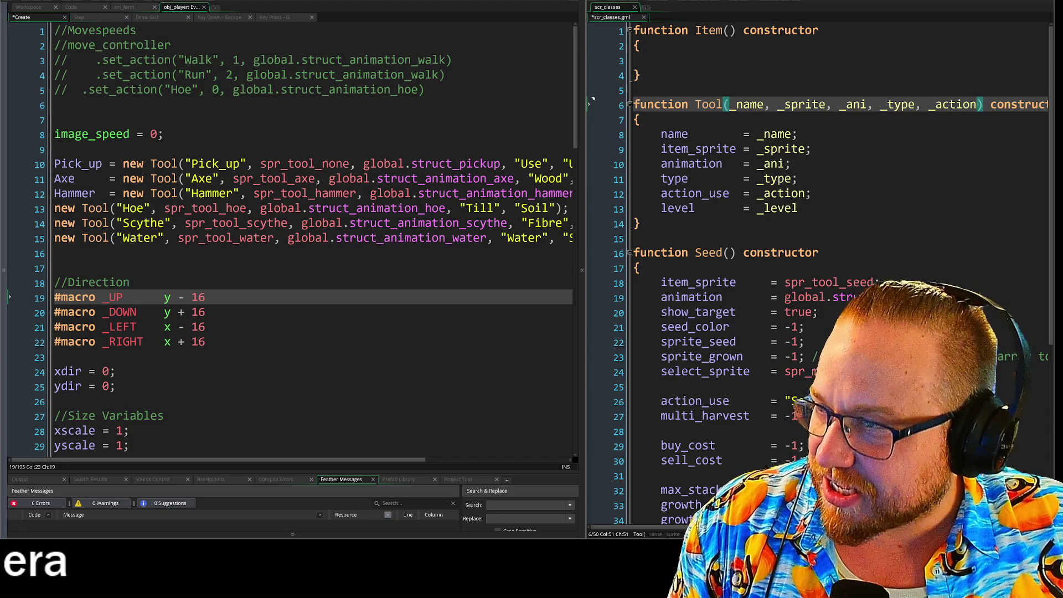
Step: Drag the Discord chat off the code editor and widen the scr_classes pane slightly
drag(3, 39, 349, 15)
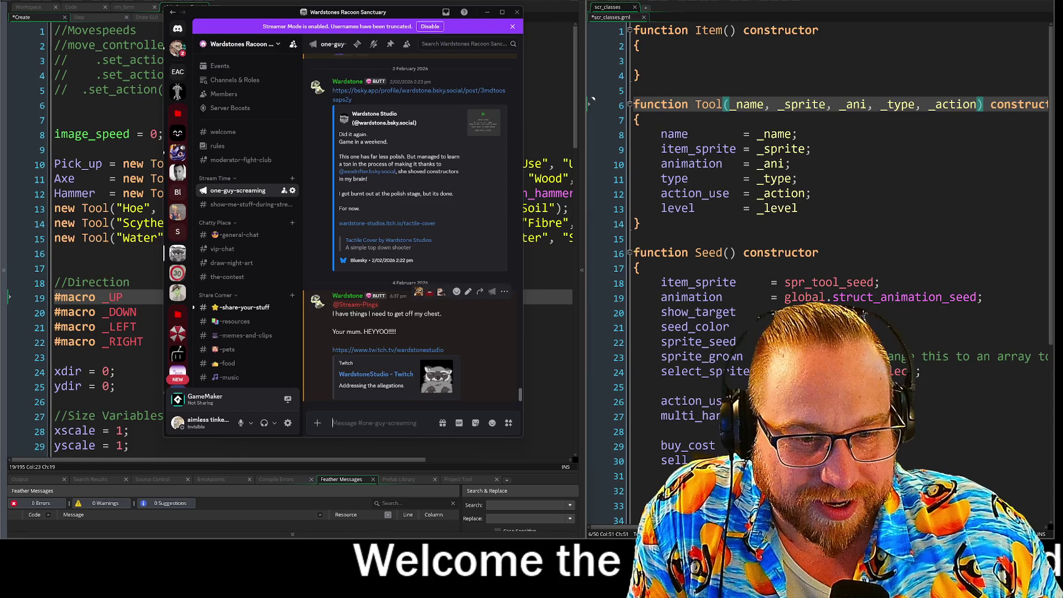
drag(441, 12, 0, 52)
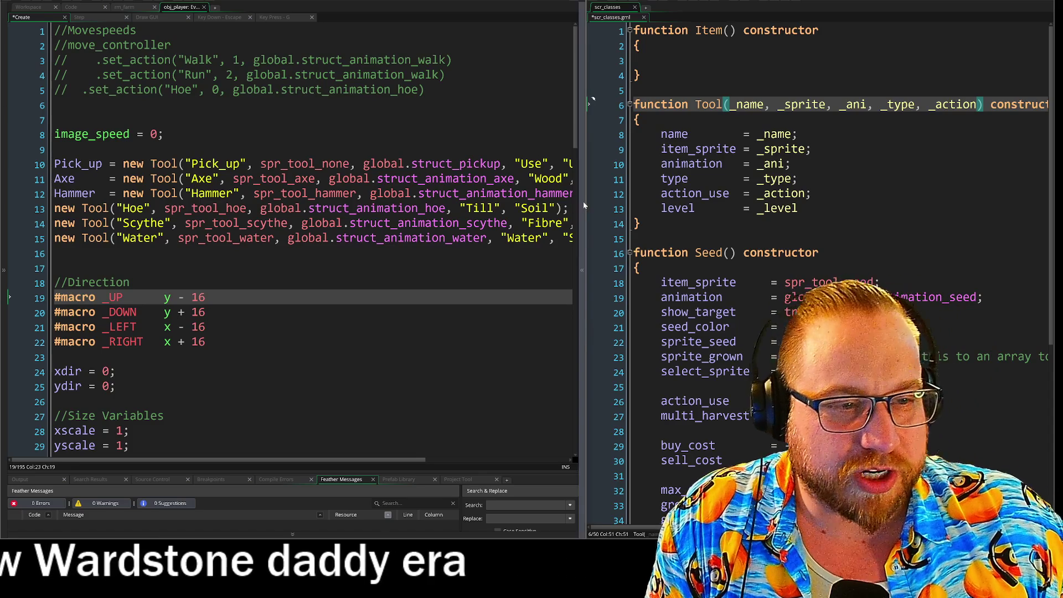
drag(586, 206, 563, 213)
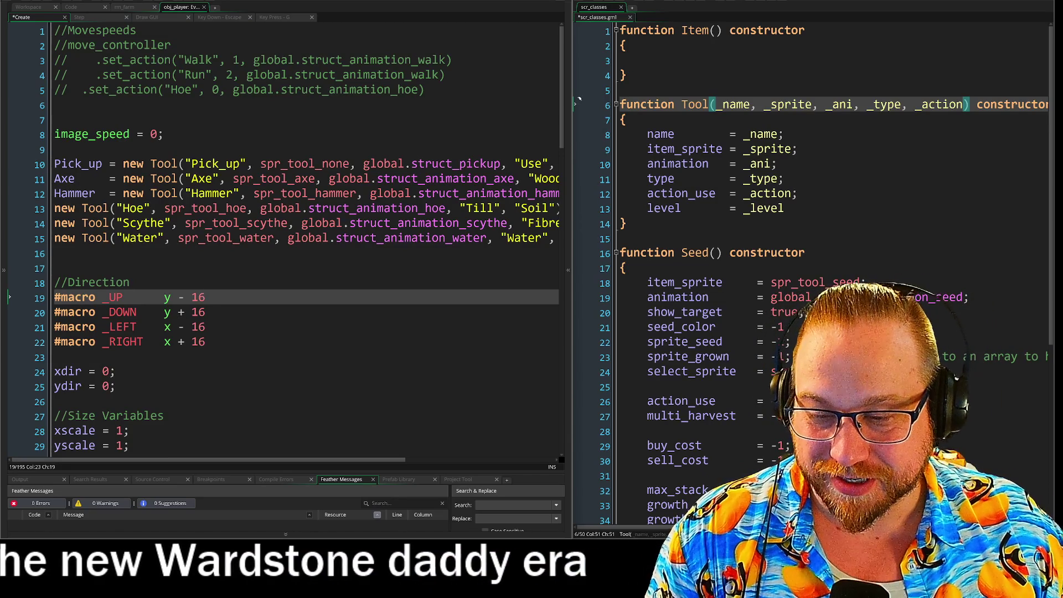
Step: Prefix line 13's new Tool("Hoe") call with "Hoe = " to assign it to a Hoe variable
key(Up)
key(Up)
key(Up)
key(Home)
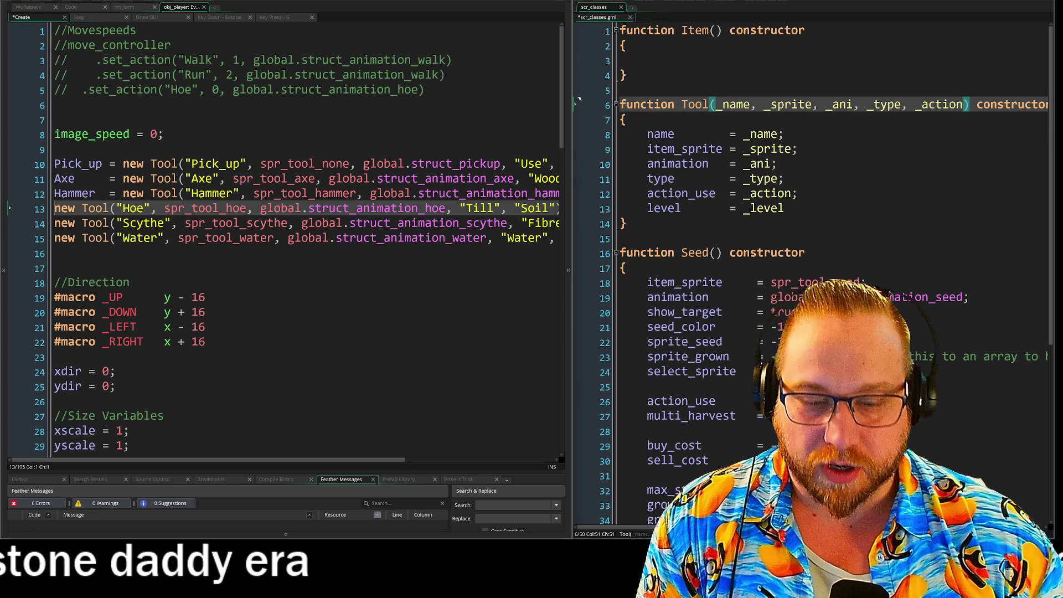
text(Hoe =)
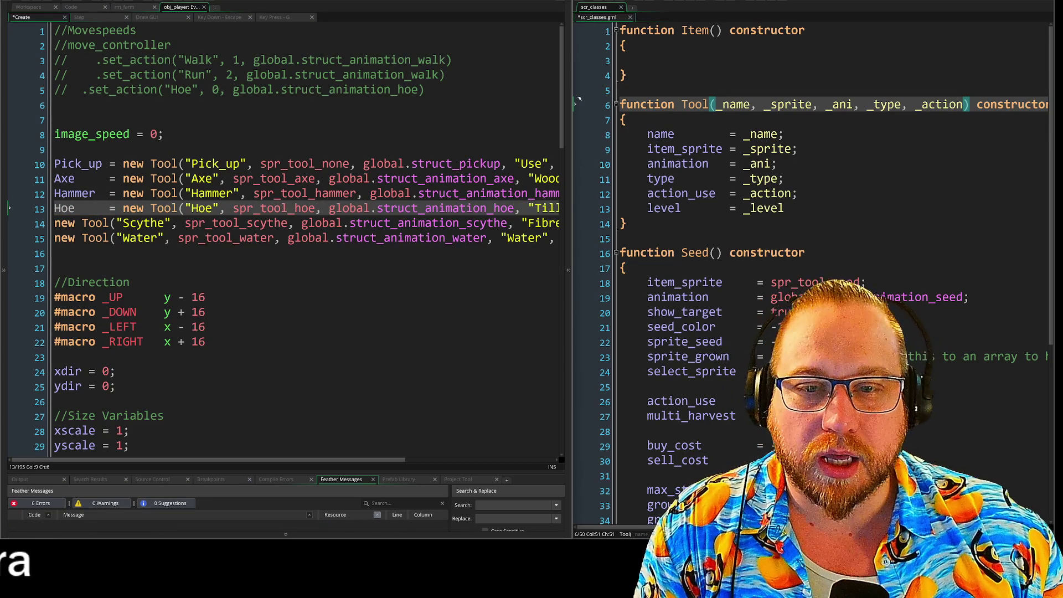
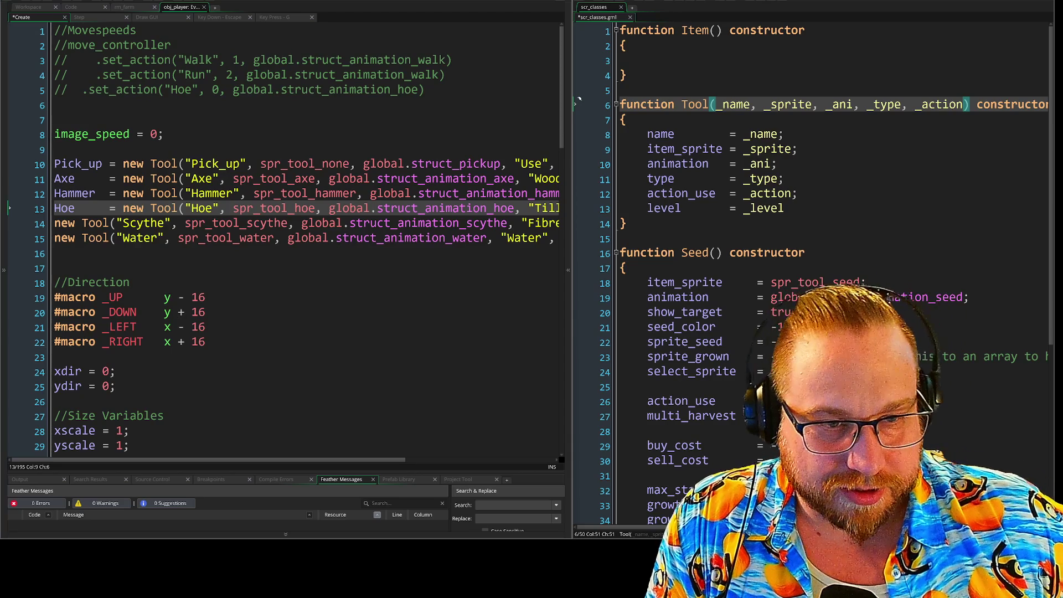
Step: Prefix lines 14–15 with aligned 'Scythe =' and 'Water =' assignments, then switch to the Game-a-week notes
key(Down)
key(Home)
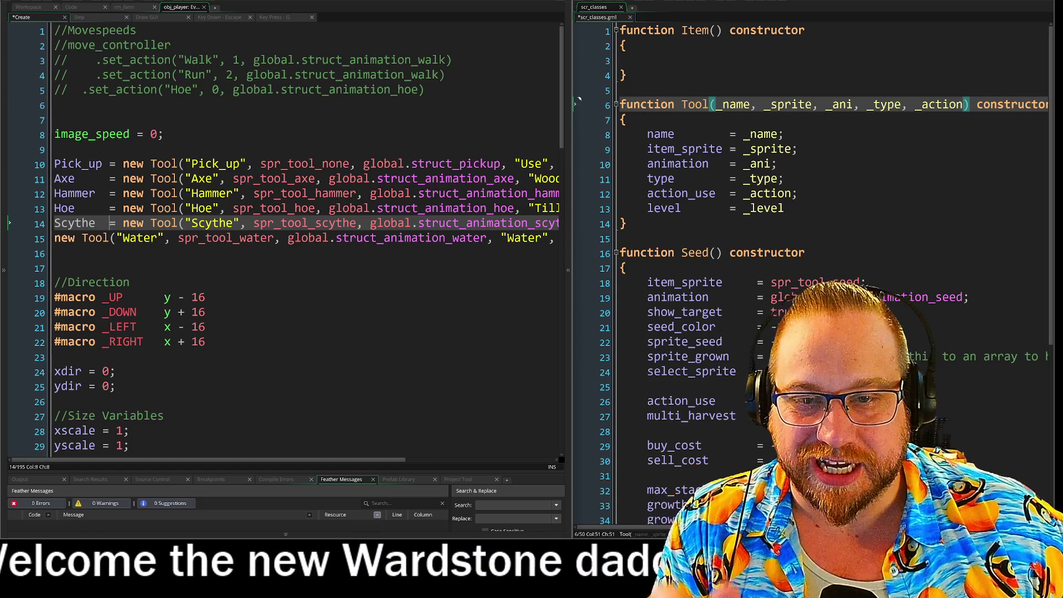
key(Down)
key(Home)
text(Water   =)
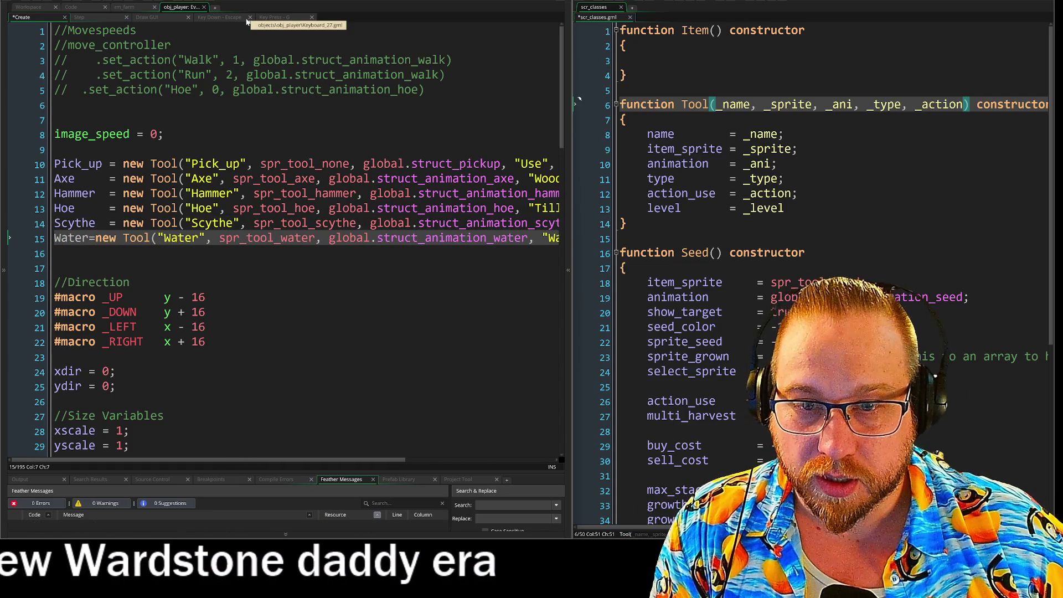
key(Left)
key(Left)
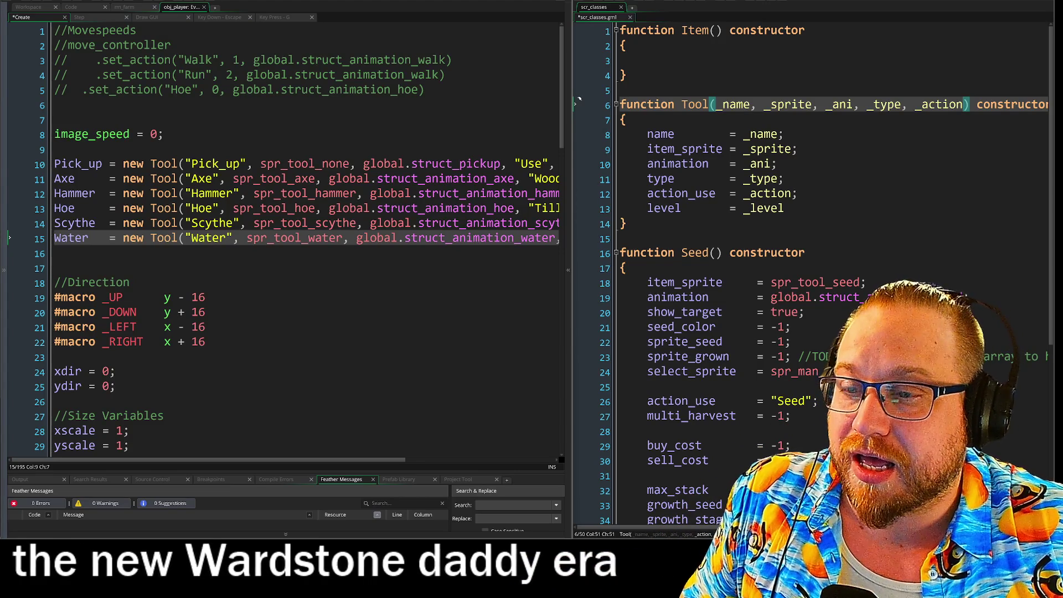
key(alt+Tab)
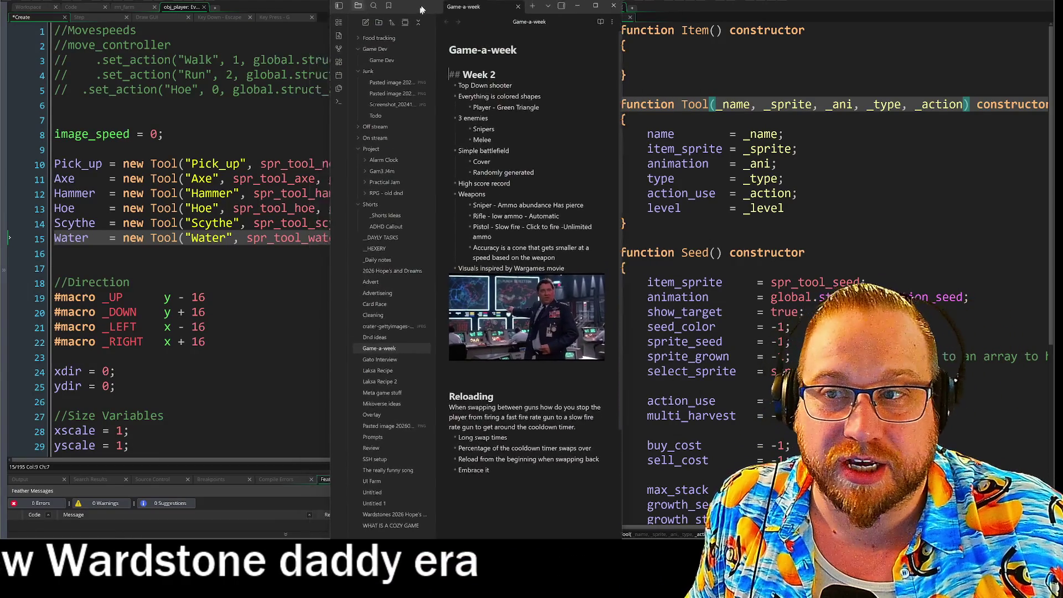
Step: Shift the Obsidian window down, read the Game-a-week note, then return to GameMaker
mouse_move(378, 8)
mouse_down()
mouse_move(204, 39)
mouse_move(0, 45)
mouse_up()
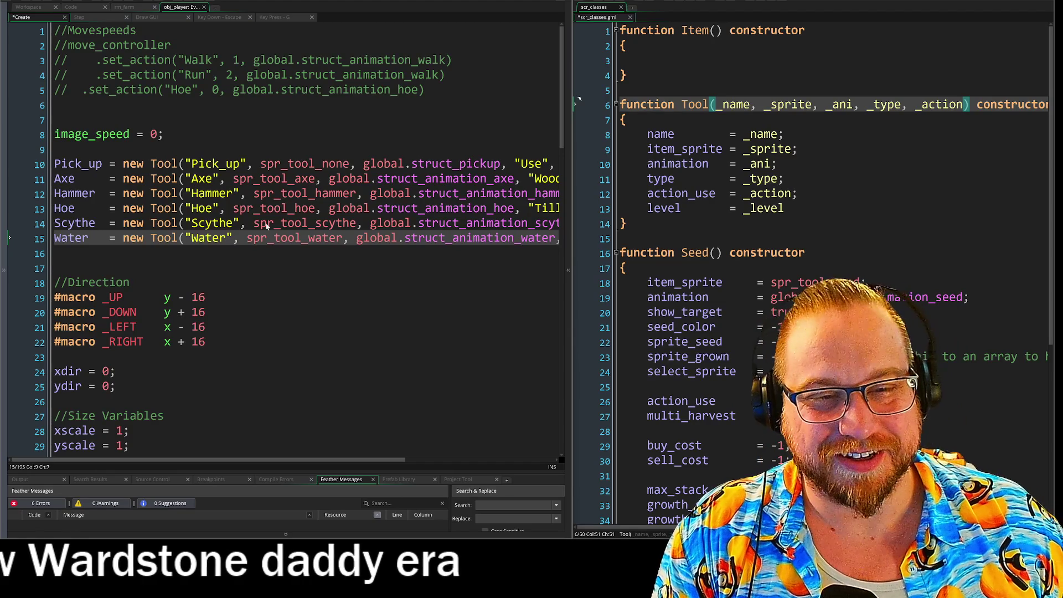
Step: Delete the empty line after Water and the blank line above image_speed, keeping one blank line below it
key(Down)
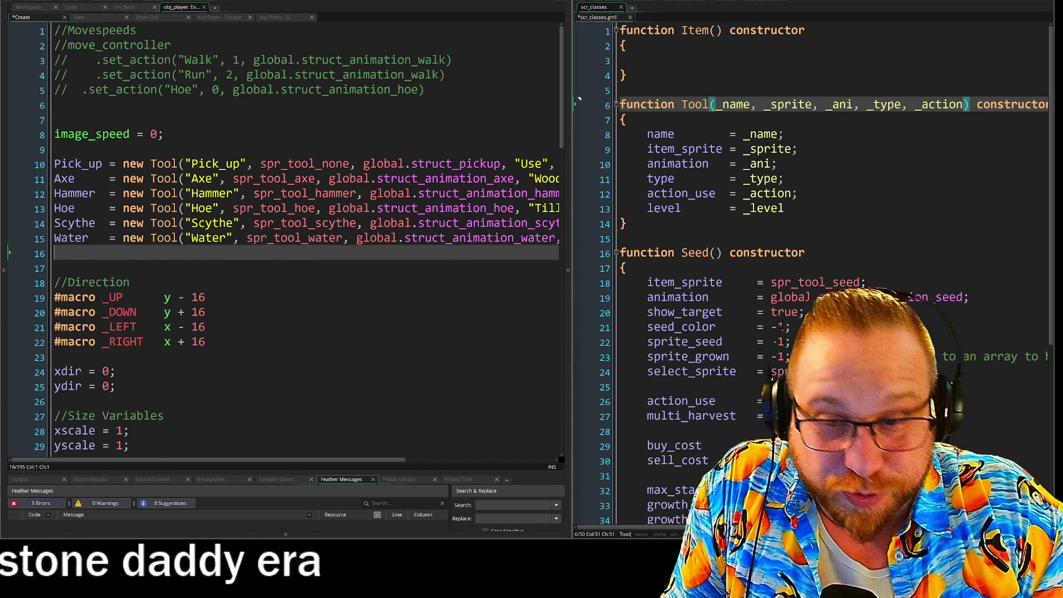
key(BackSpace)
key(Down)
key(Down)
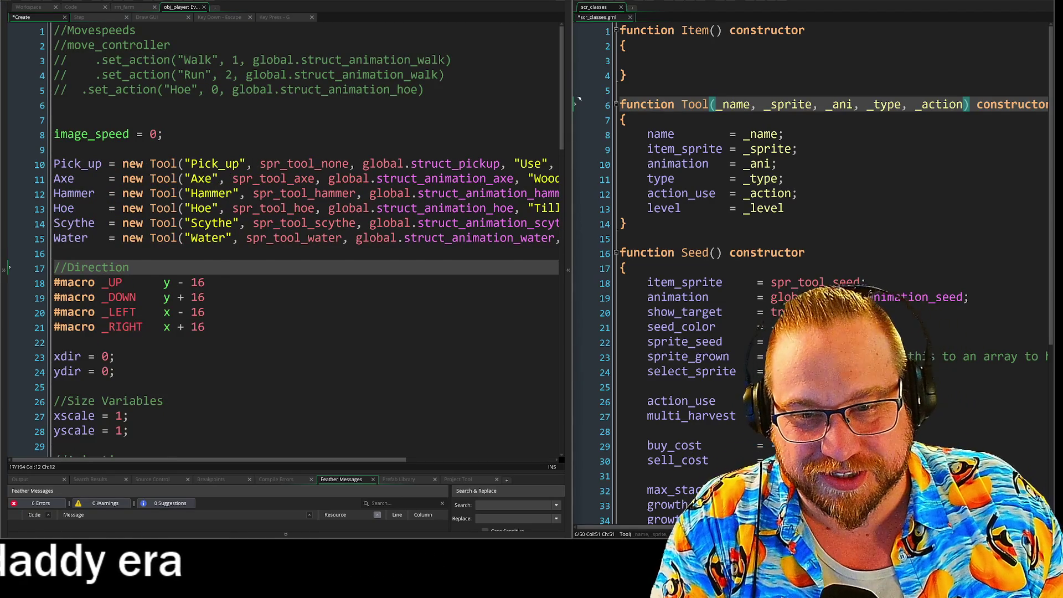
key(Up)
key(Up)
key(Up)
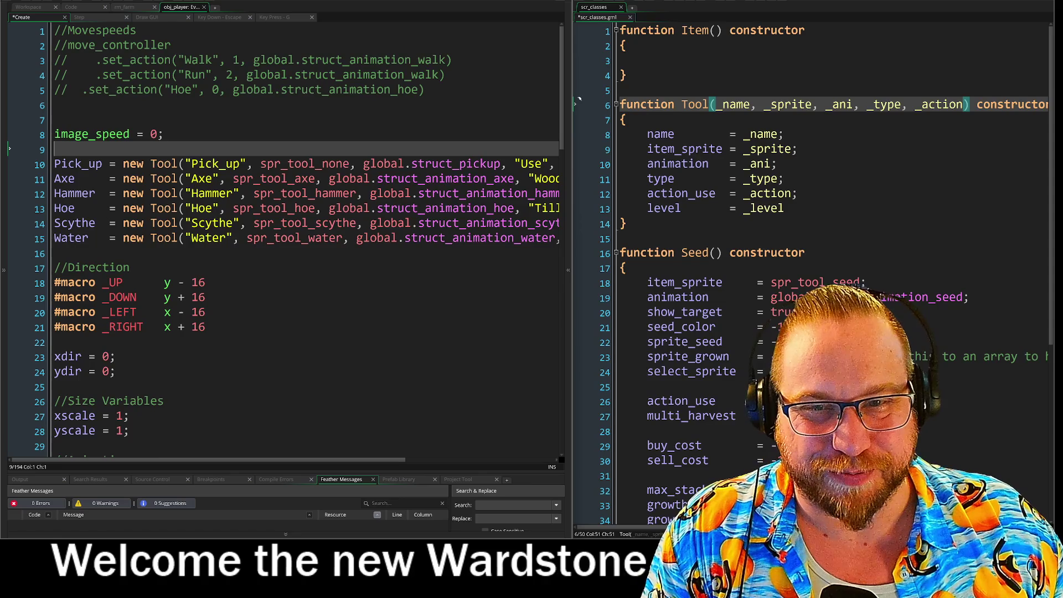
key(Up)
key(Up)
key(BackSpace)
key(Down)
key(Down)
key(Return)
key(Up)
key(Up)
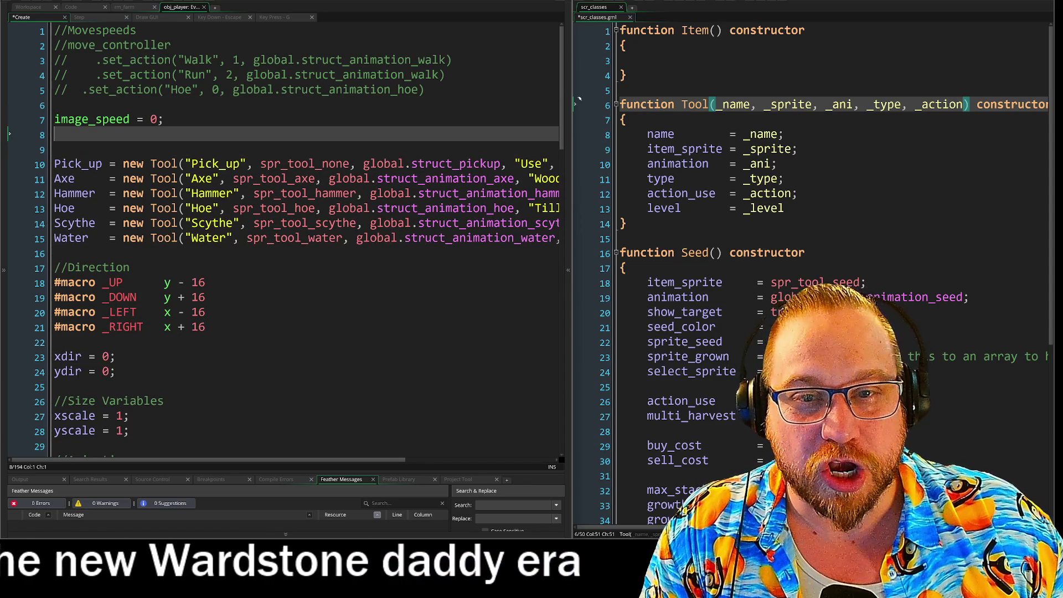
key(End)
key(Up)
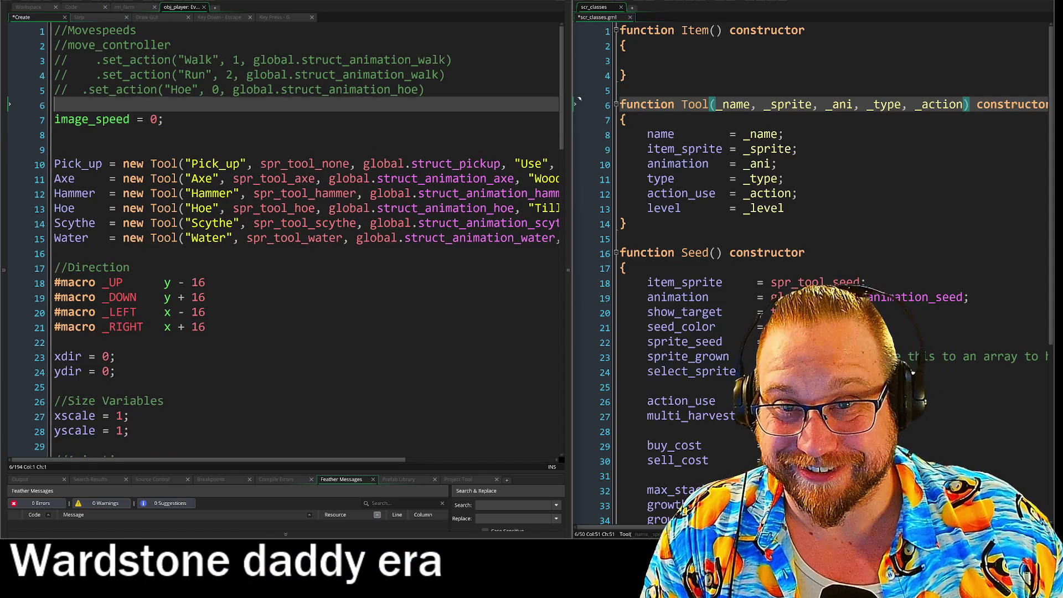
key(Down)
key(Down)
key(Down)
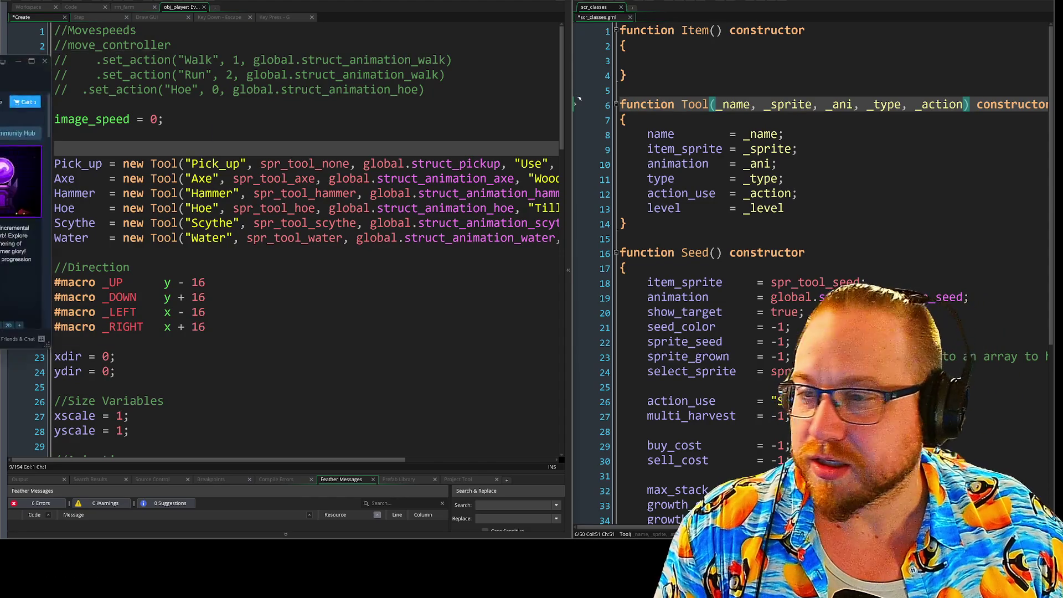
Step: Copy the All Hail the Orb store page link, enlarge and scroll the page, then close it
click(196, 16)
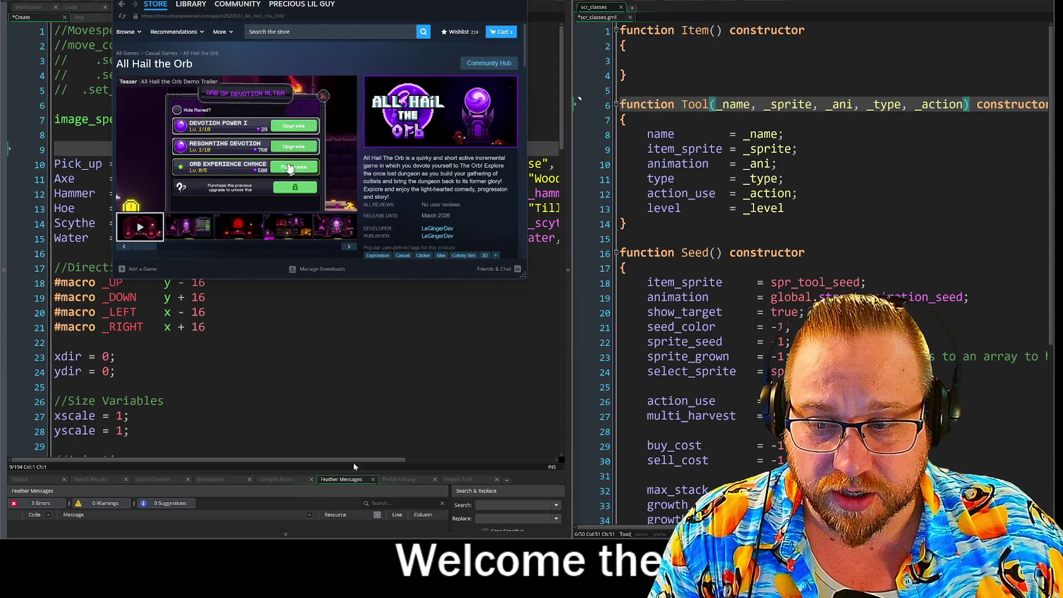
mouse_move(523, 275)
mouse_down()
mouse_move(737, 494)
mouse_move(633, 513)
mouse_up()
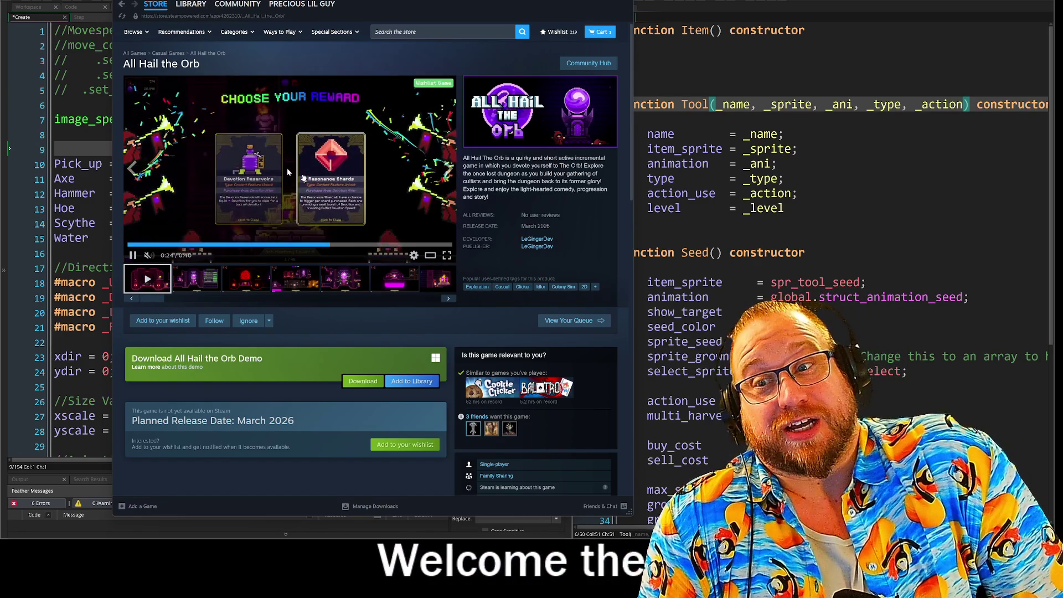
scroll(370, 221, down, 4)
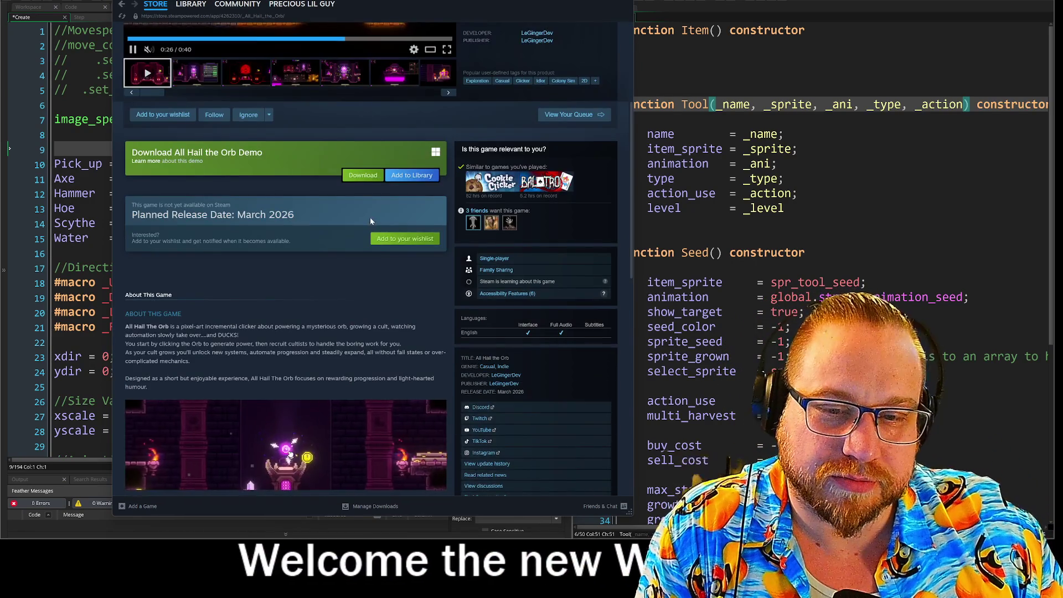
scroll(370, 217, up, 4)
key(alt+Tab)
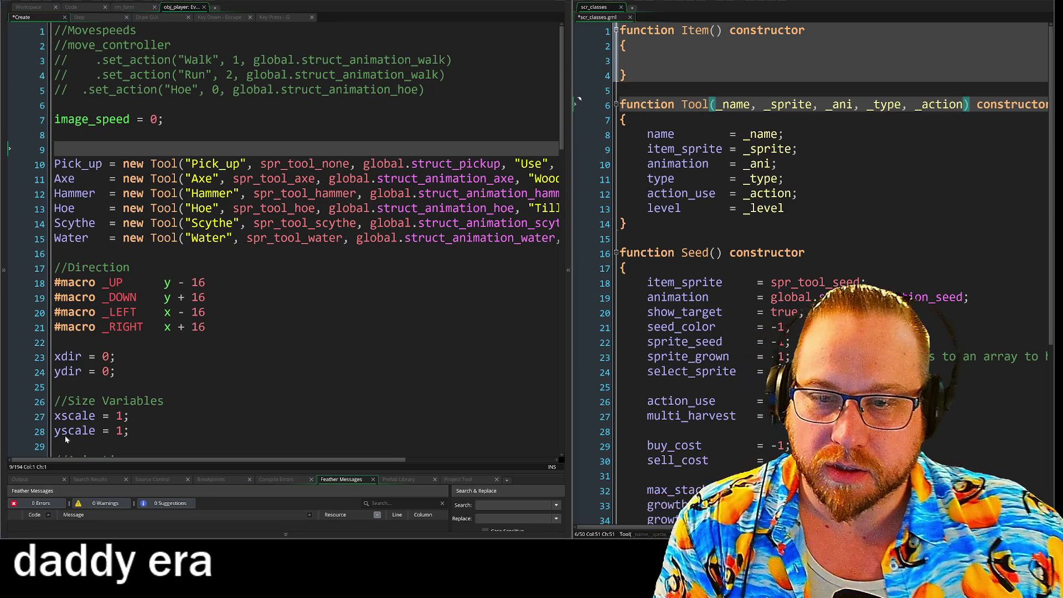
Step: Check that scr_tool_types is empty, then delete it from the Constructors scripts and confirm
click(4, 299)
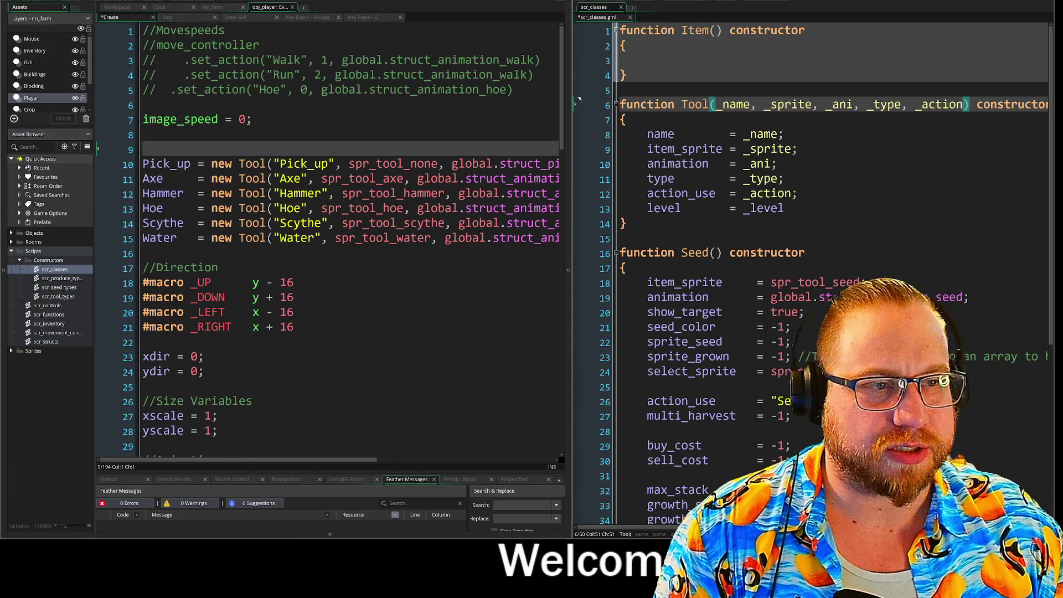
double_click(51, 297)
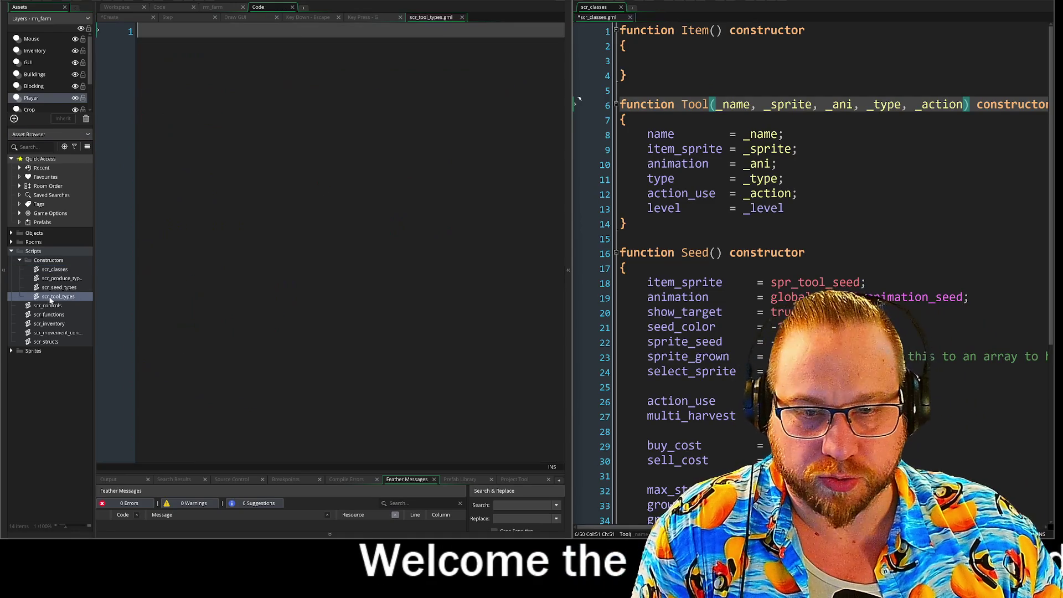
click(462, 17)
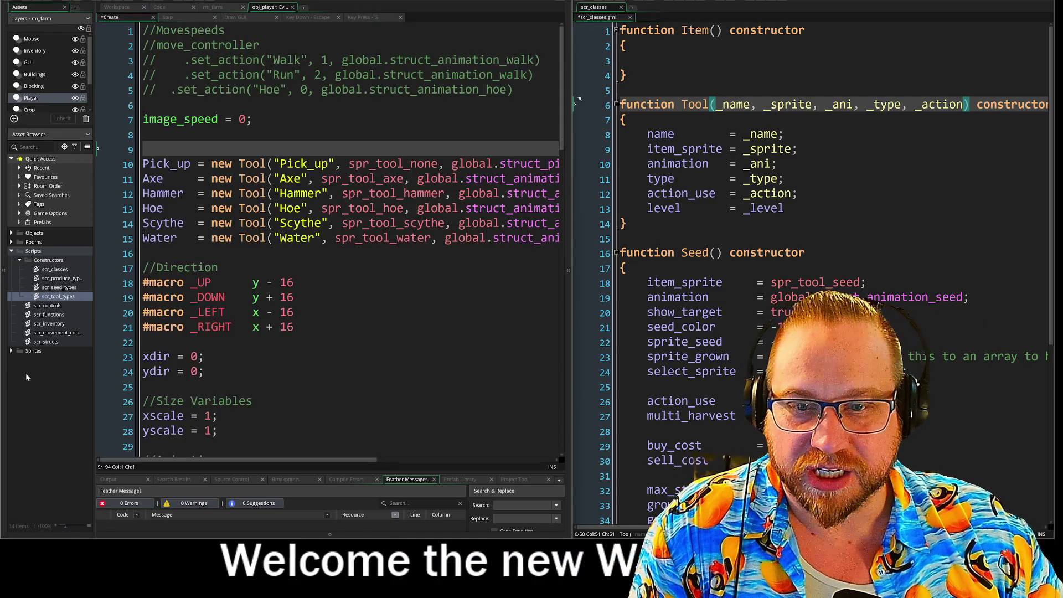
right_click(50, 298)
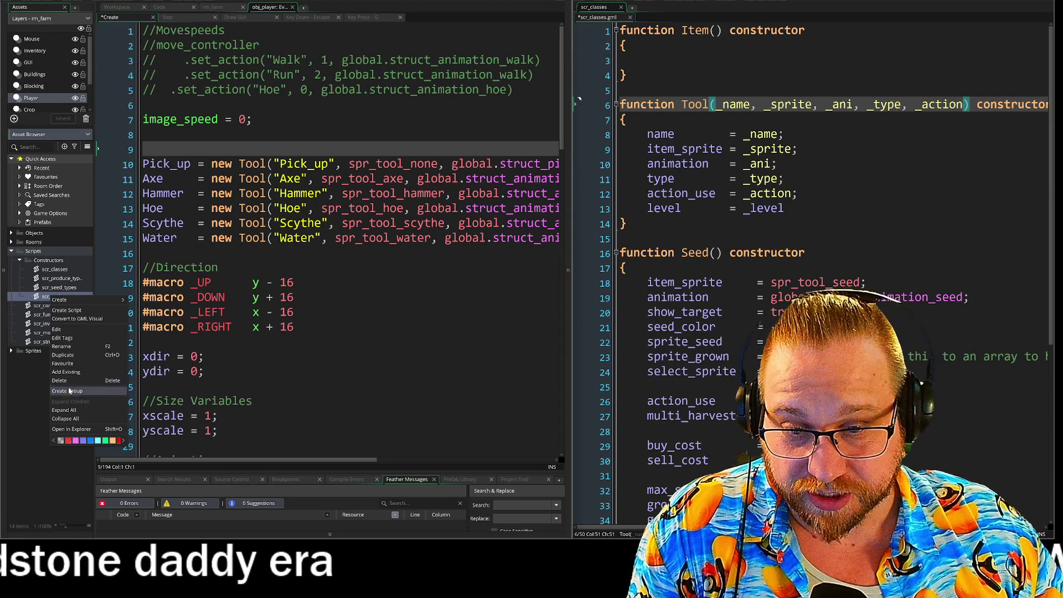
click(60, 381)
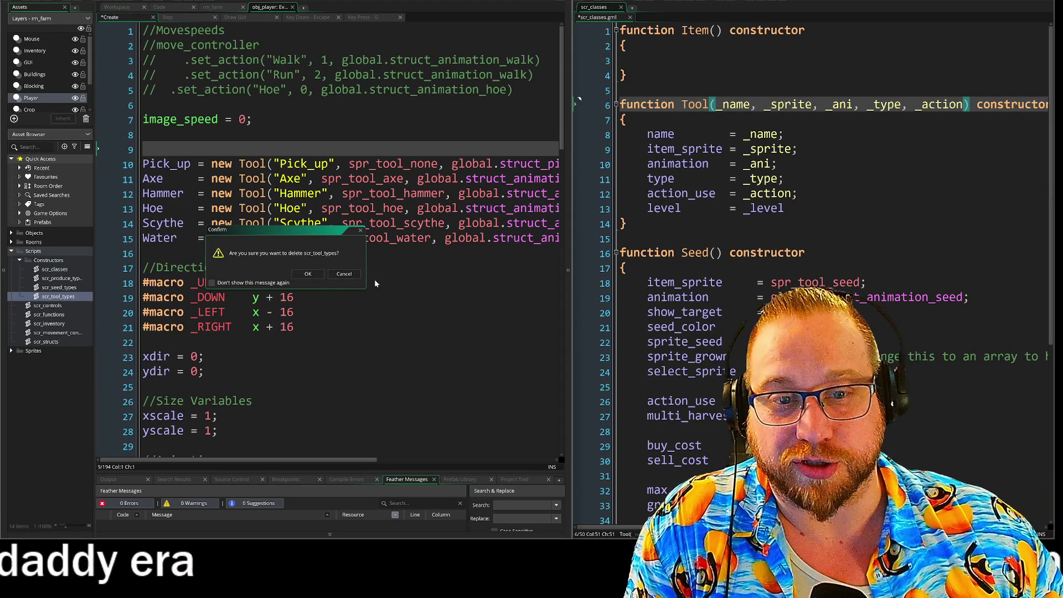
click(307, 274)
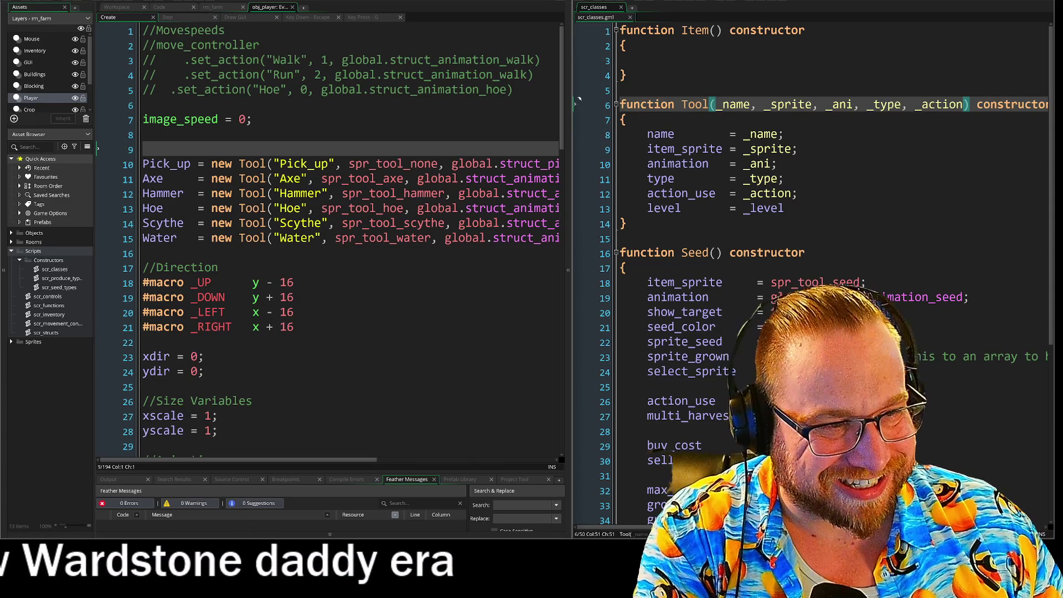
Step: Remove the level assignment from the Tool constructor and finish the six new Tool(...) lines, Pick_up through Water
drag(785, 208, 629, 213)
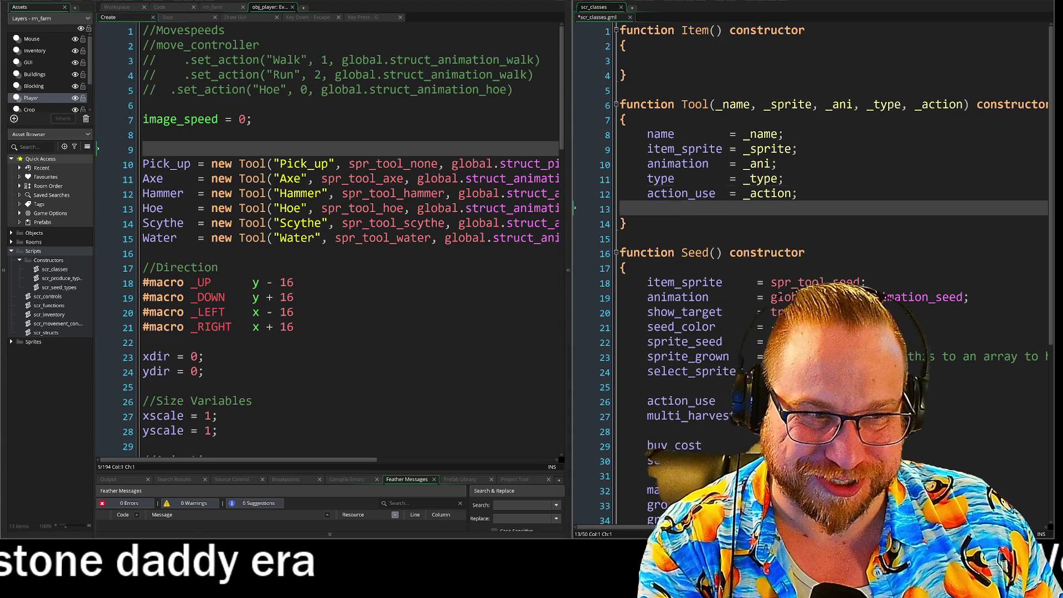
key(BackSpace)
key(BackSpace)
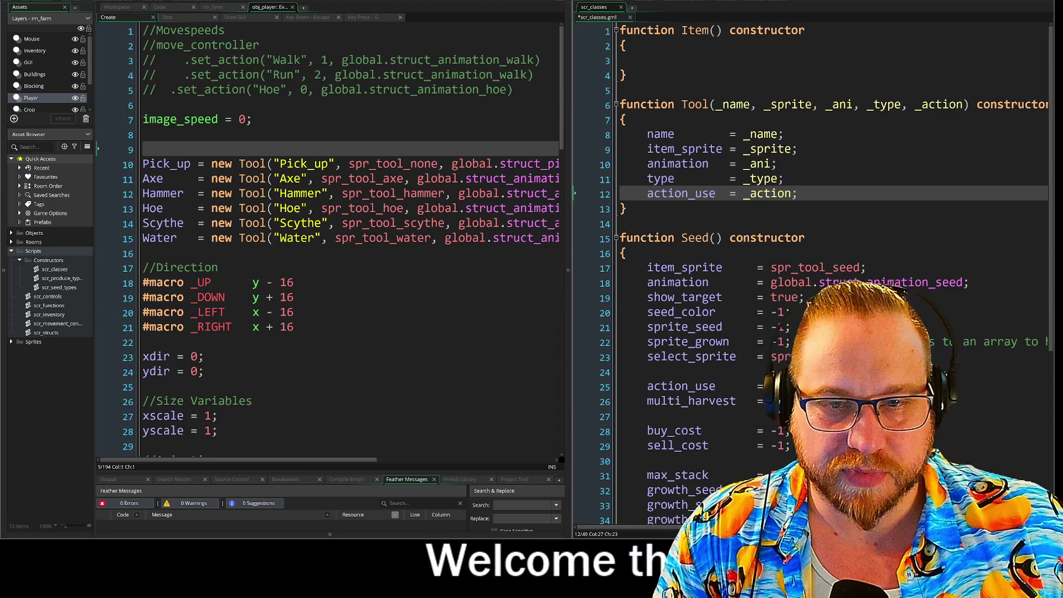
drag(349, 238, 428, 248)
click(294, 313)
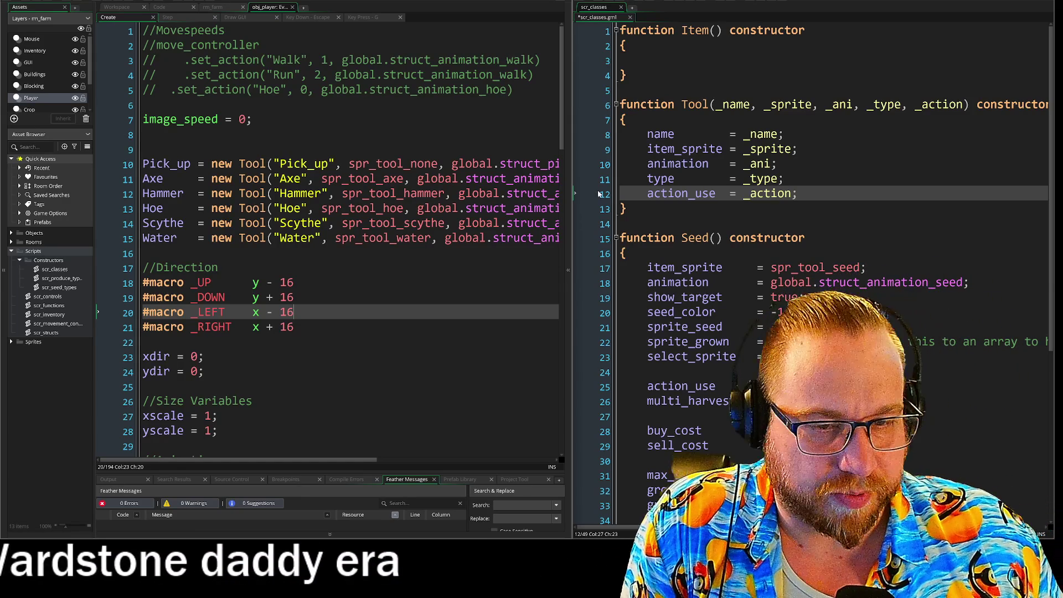
drag(573, 257, 602, 257)
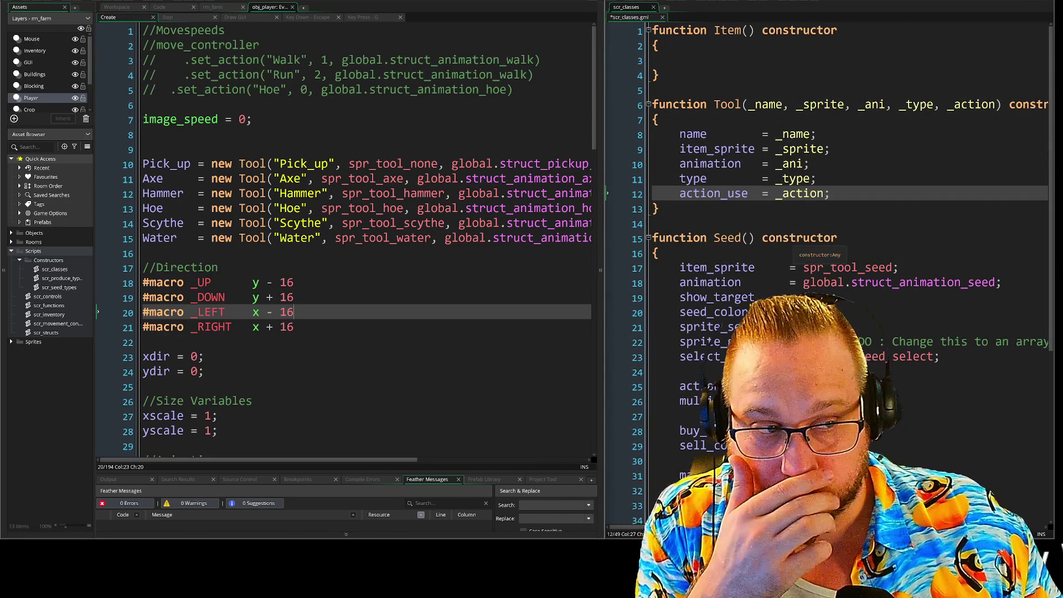
scroll(829, 222, down, 5)
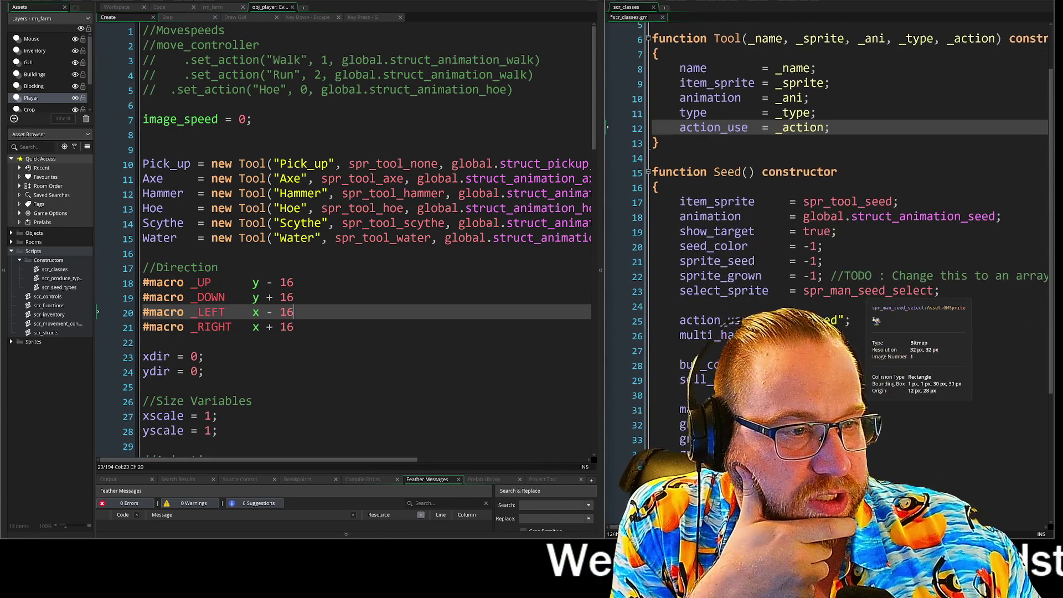
scroll(721, 328, down, 2)
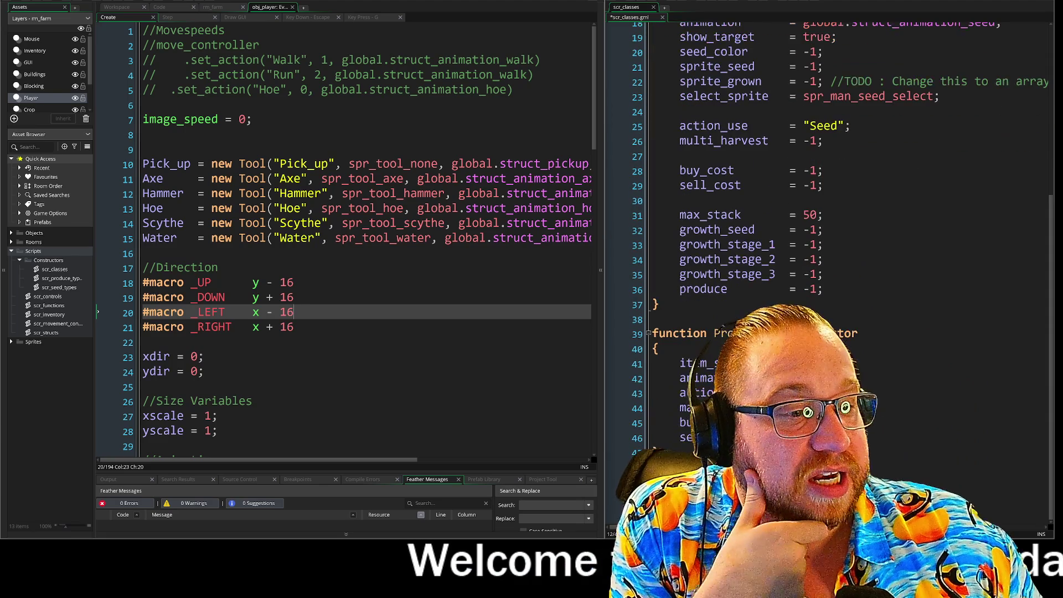
scroll(830, 249, up, 2)
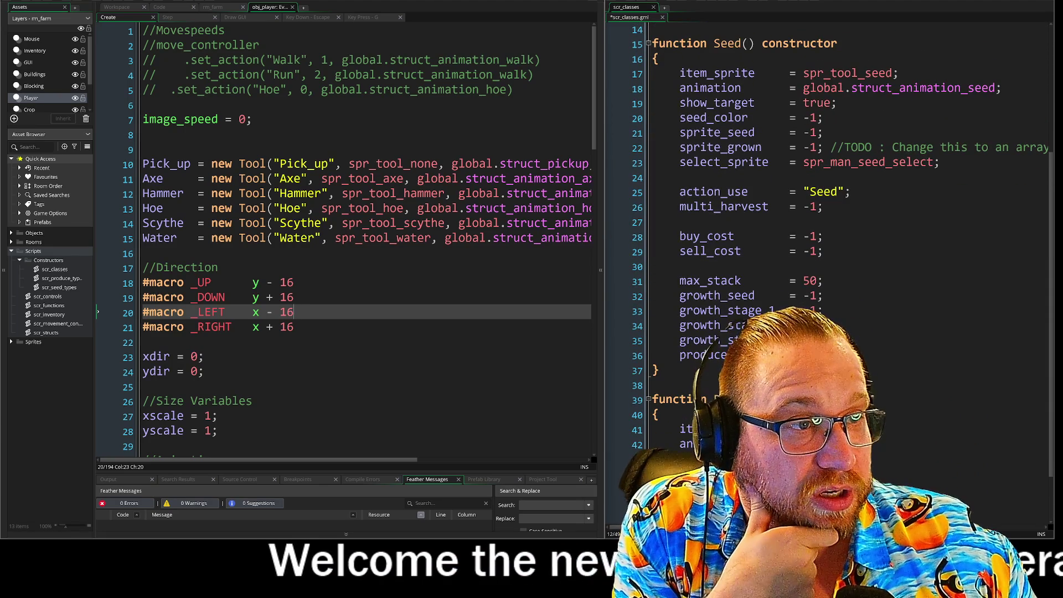
mouse_move(686, 44)
mouse_down()
mouse_move(658, 75)
mouse_move(659, 369)
mouse_up()
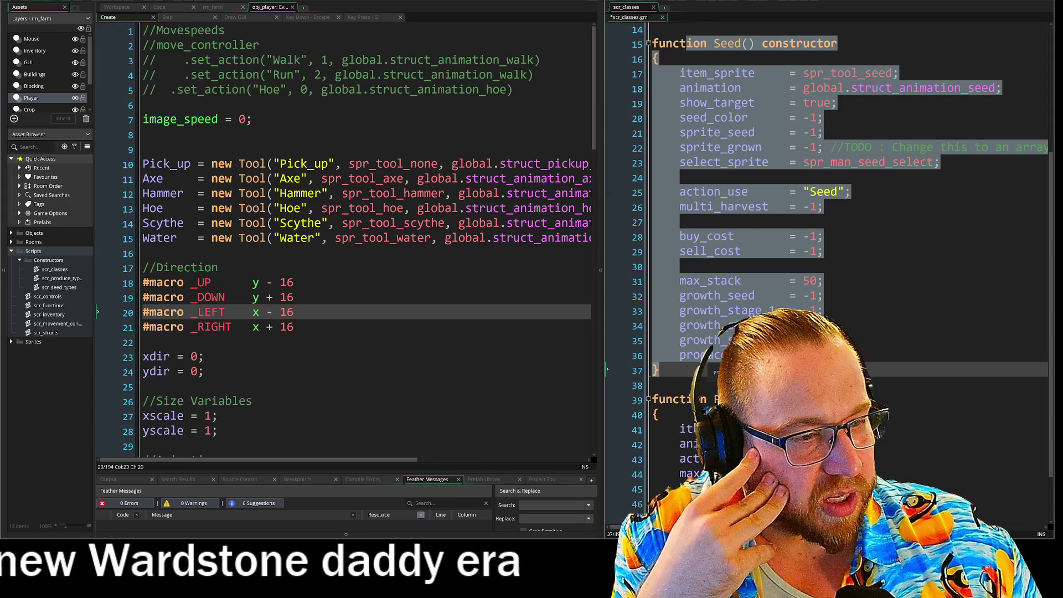
click(802, 355)
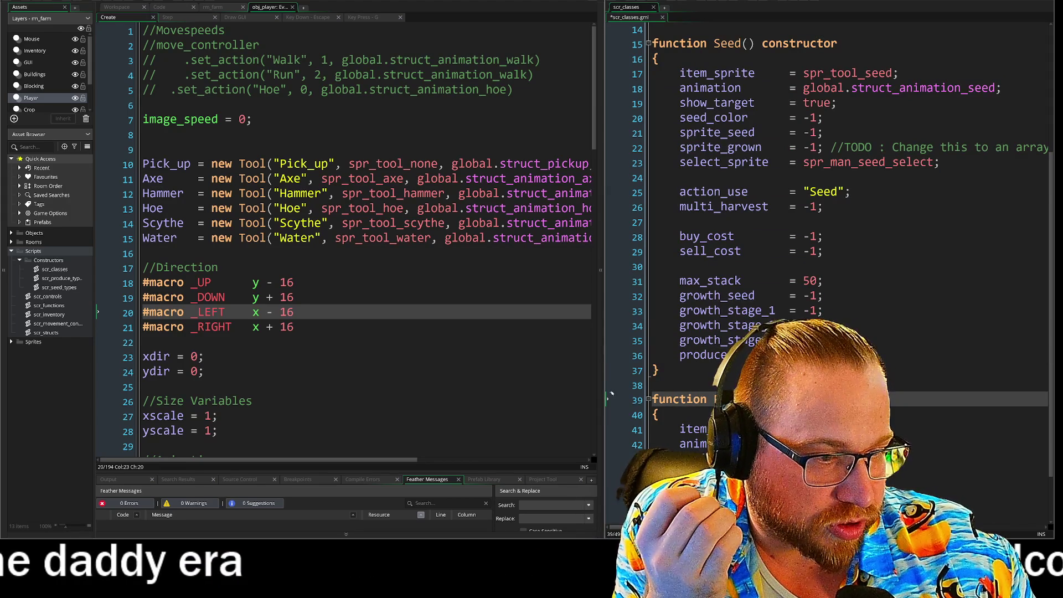
scroll(612, 328, down, 2)
click(611, 328)
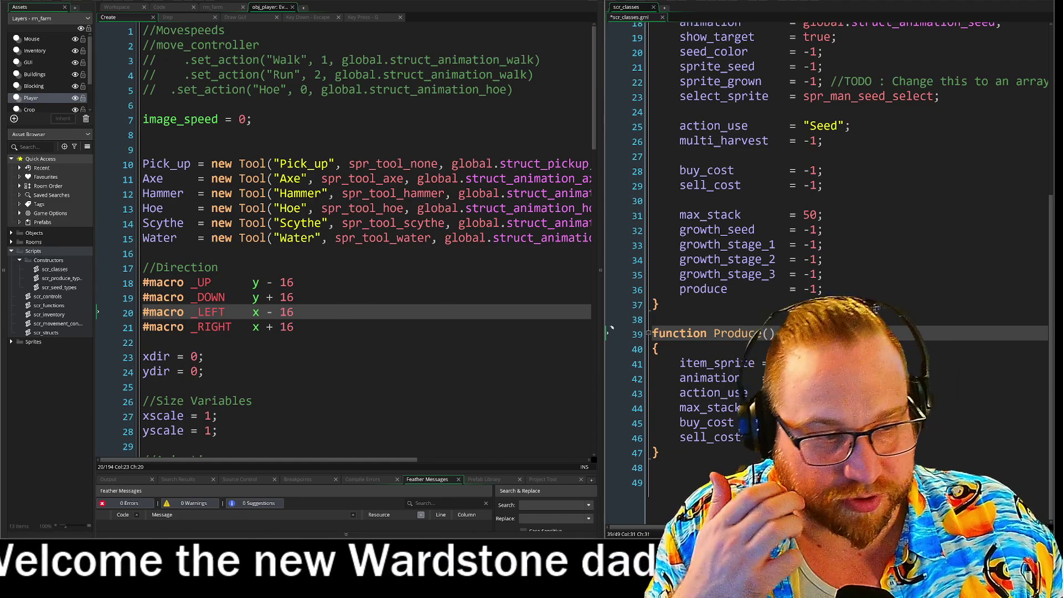
click(611, 326)
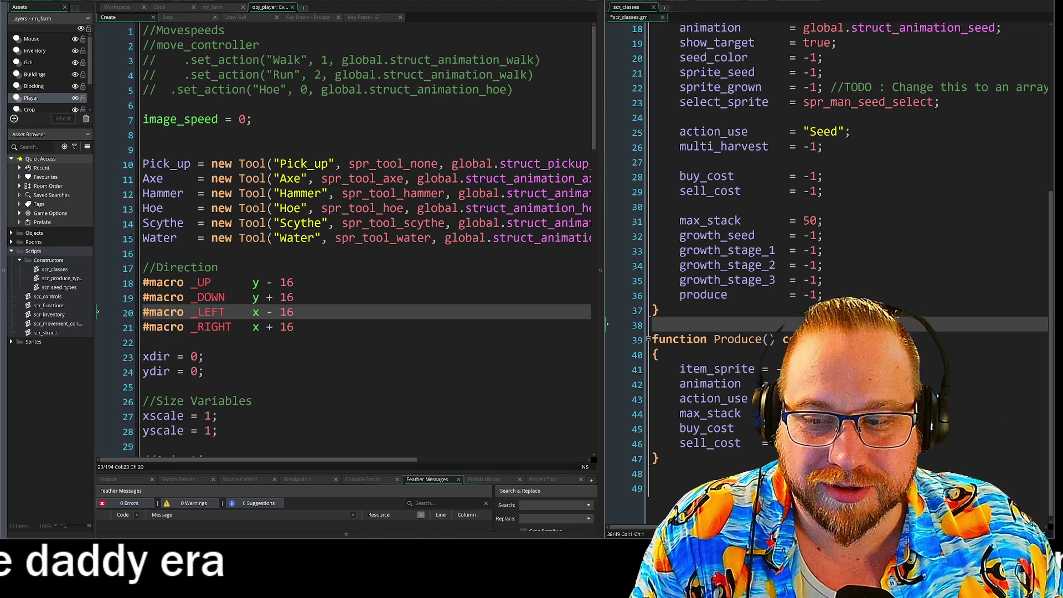
scroll(829, 249, up, 4)
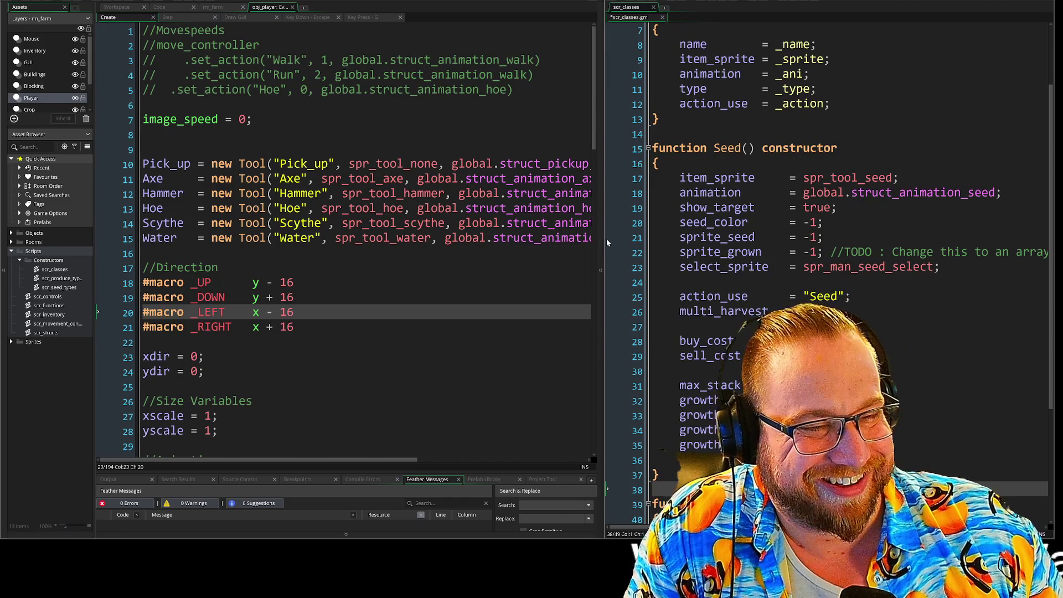
drag(603, 244, 526, 244)
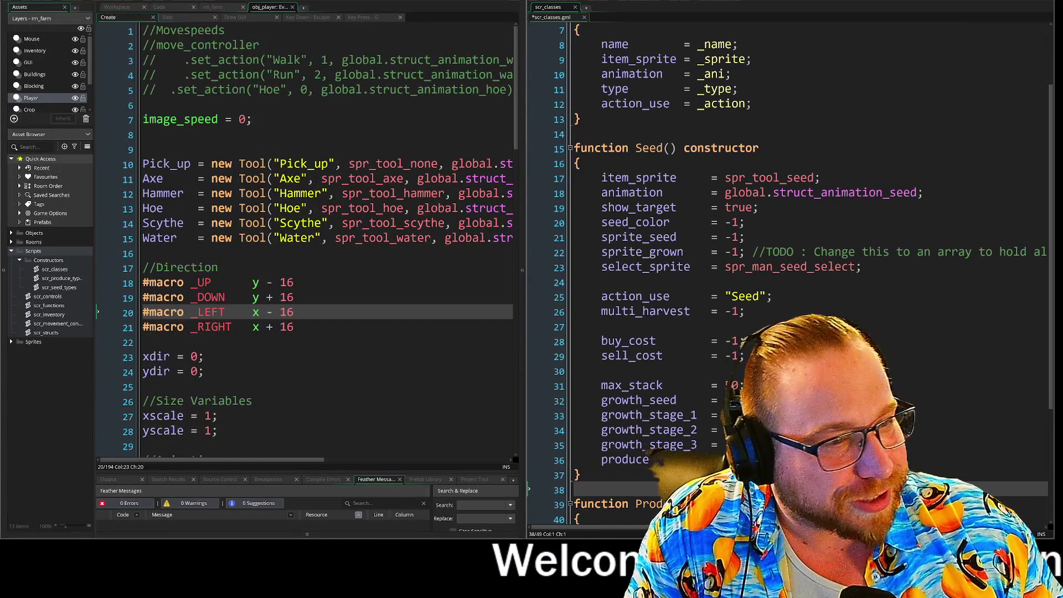
Step: Look over the TODO comment and the select_sprite and sprite_grown lines in the Seed constructor
click(877, 252)
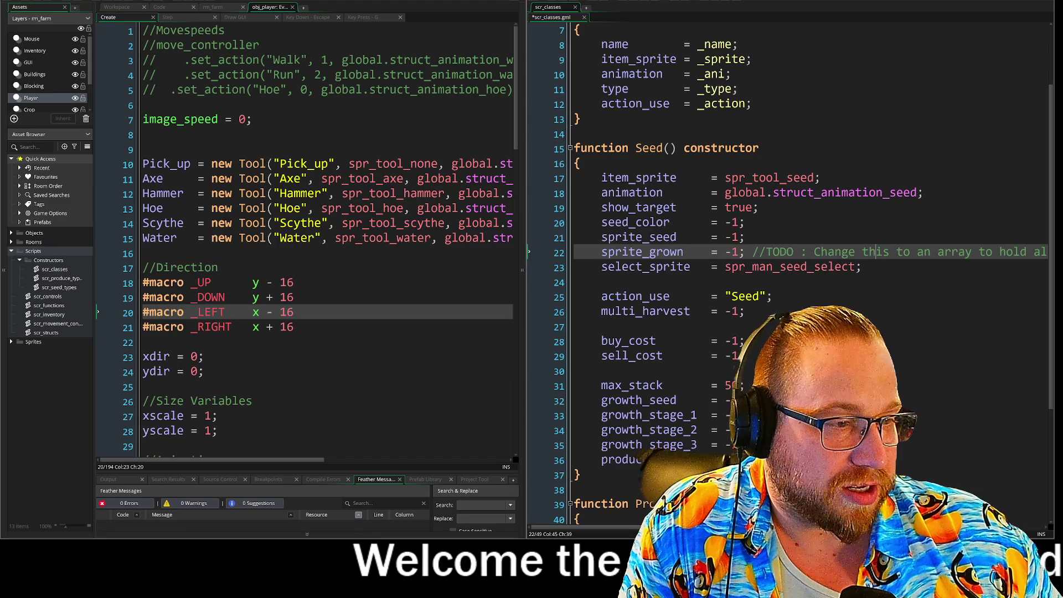
click(576, 251)
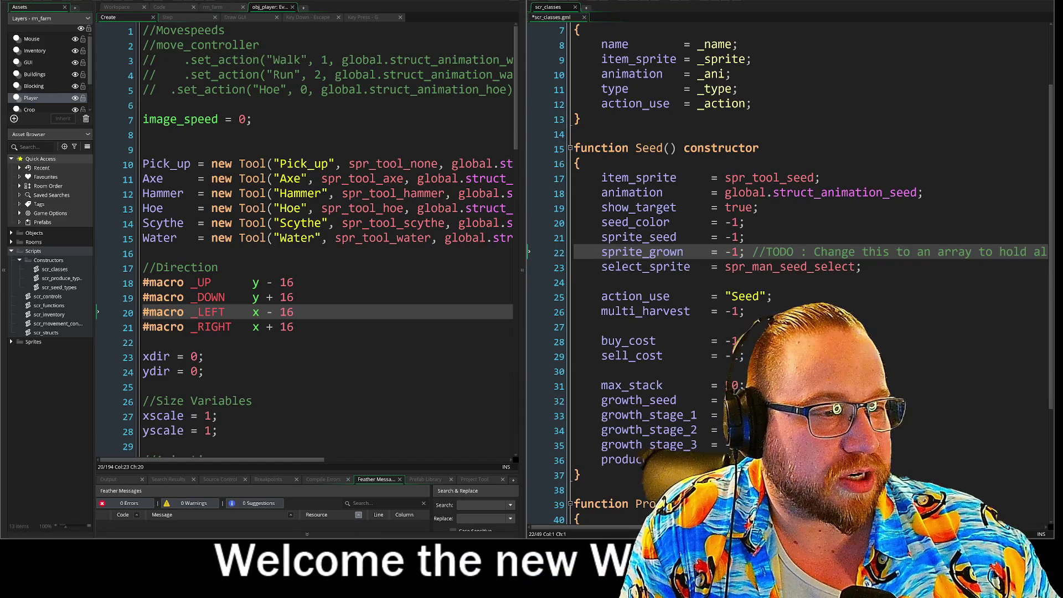
key(End)
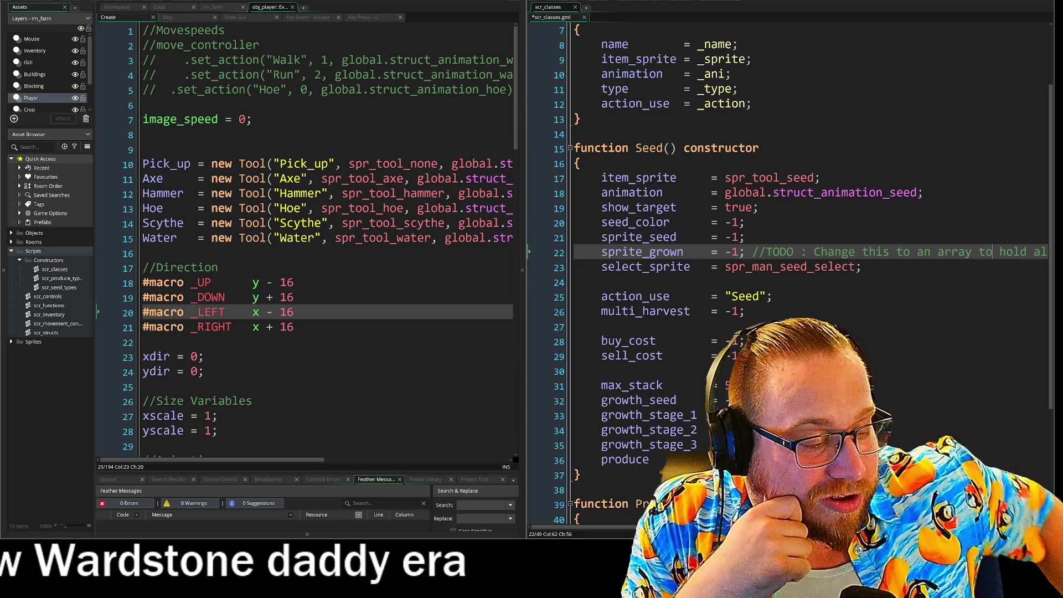
click(862, 266)
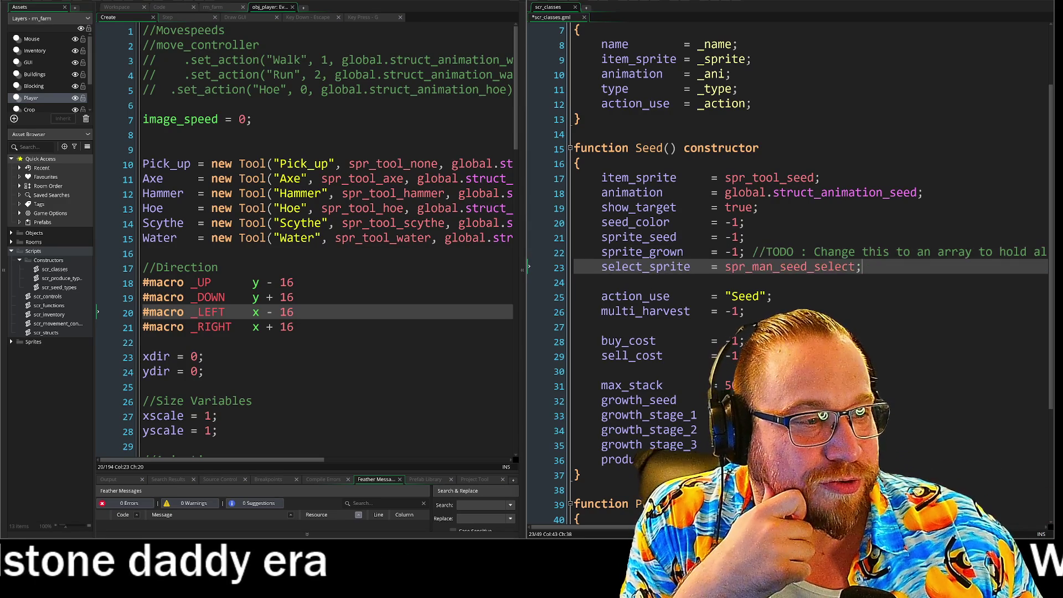
drag(600, 266, 564, 253)
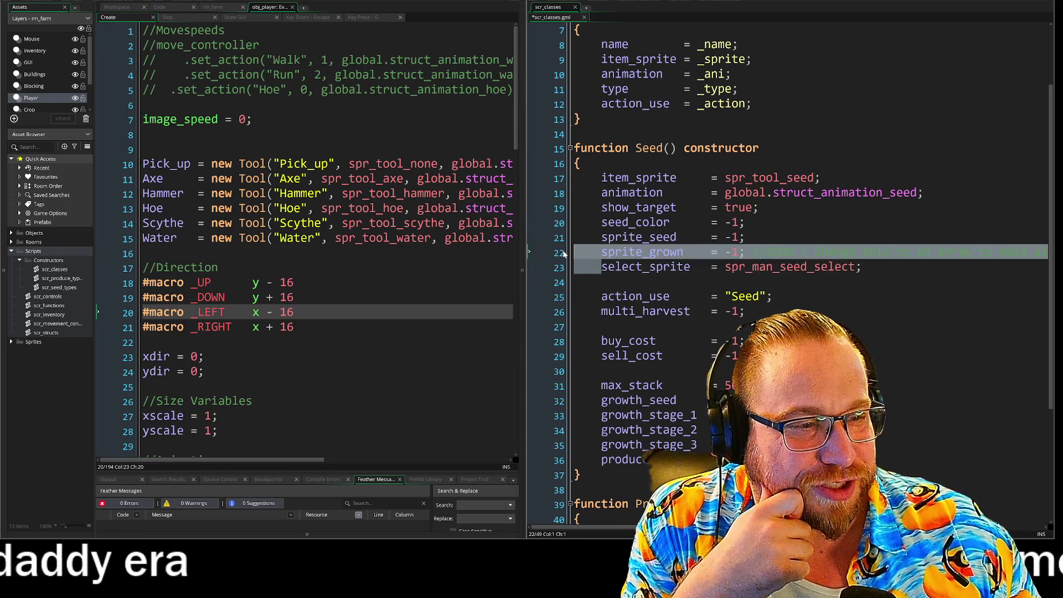
key(Up)
key(Down)
key(Up)
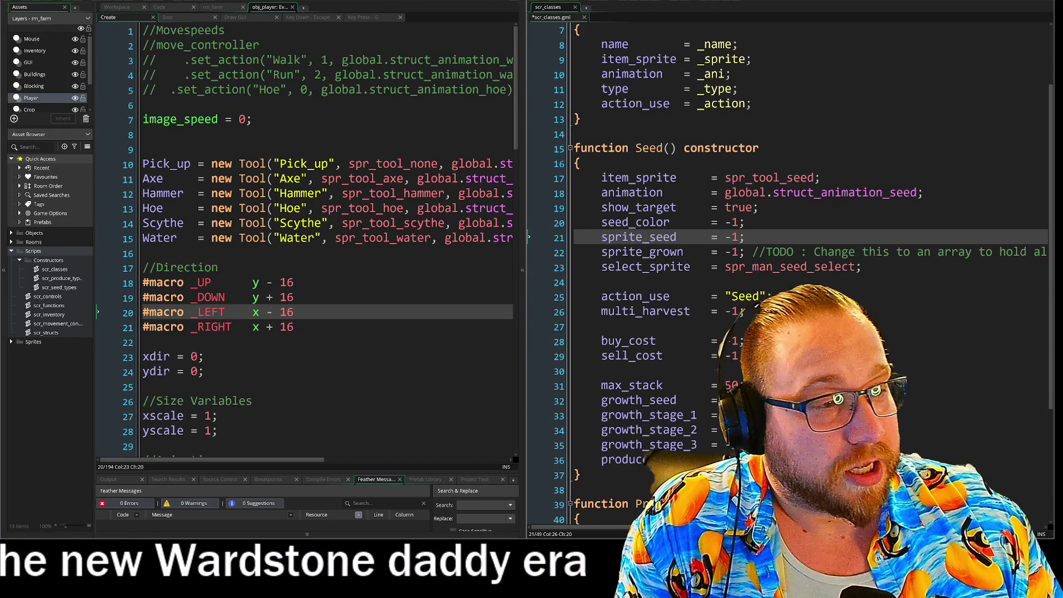
Step: Step through the item_sprite, seed_color and sprite_seed lines, then bring up the SQUARE COKE CANS image results
click(820, 178)
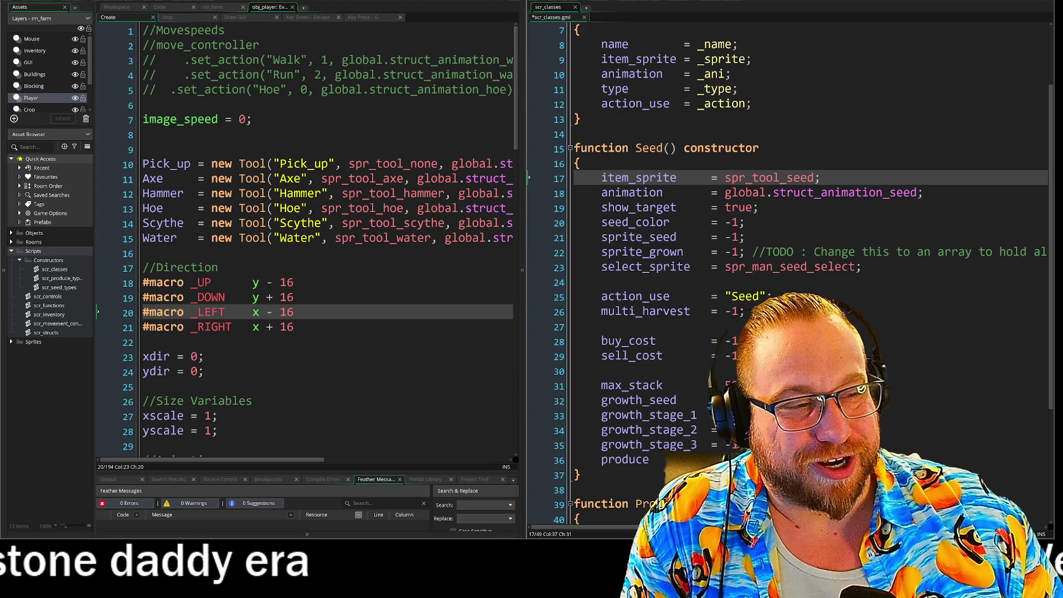
key(Down)
key(Down)
key(Down)
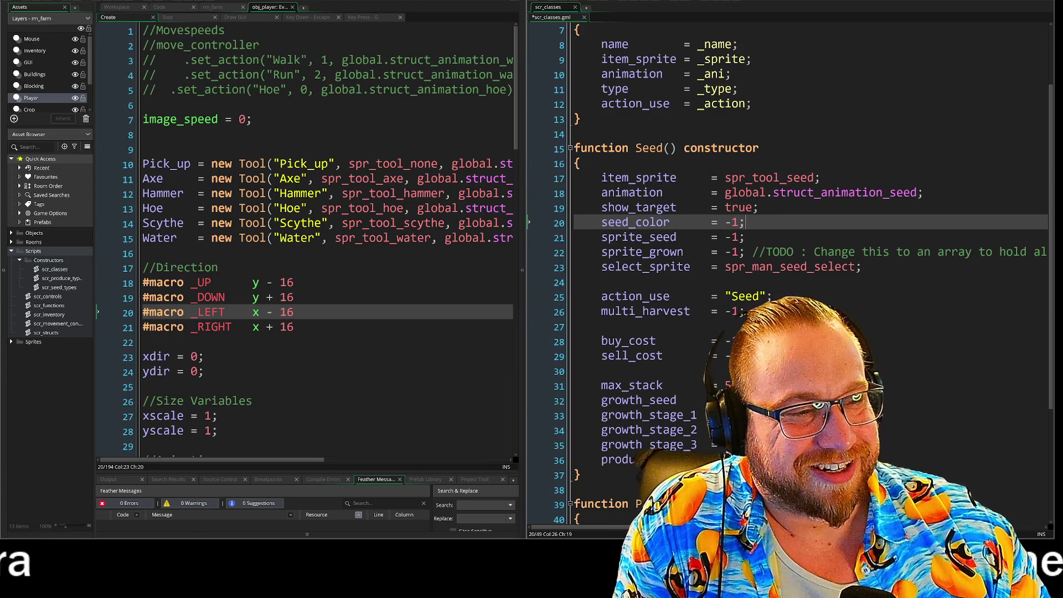
key(Down)
key(Down)
key(Up)
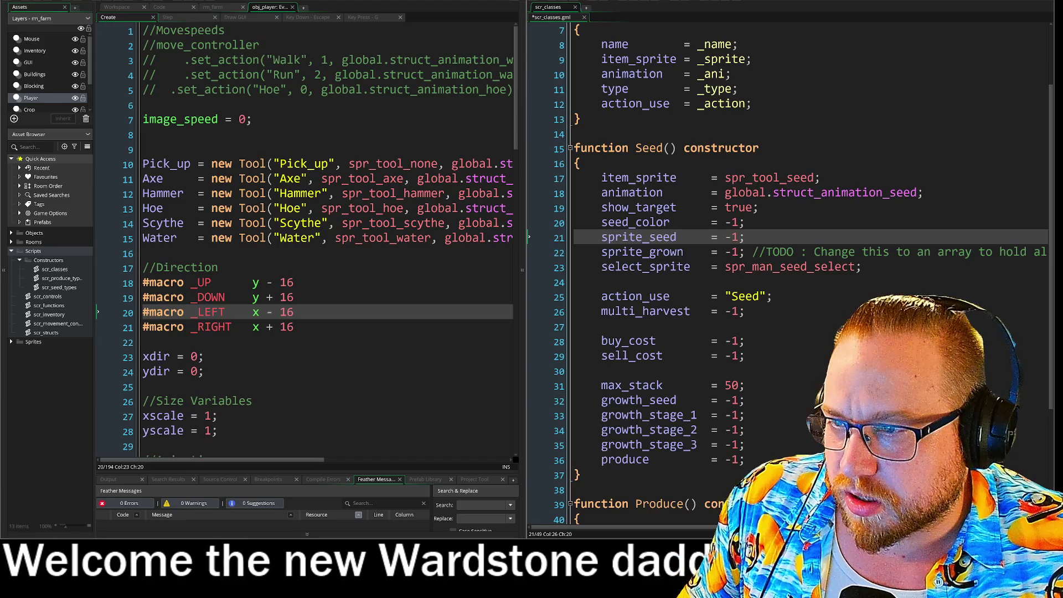
key(alt+Tab)
drag(452, 24, 440, 26)
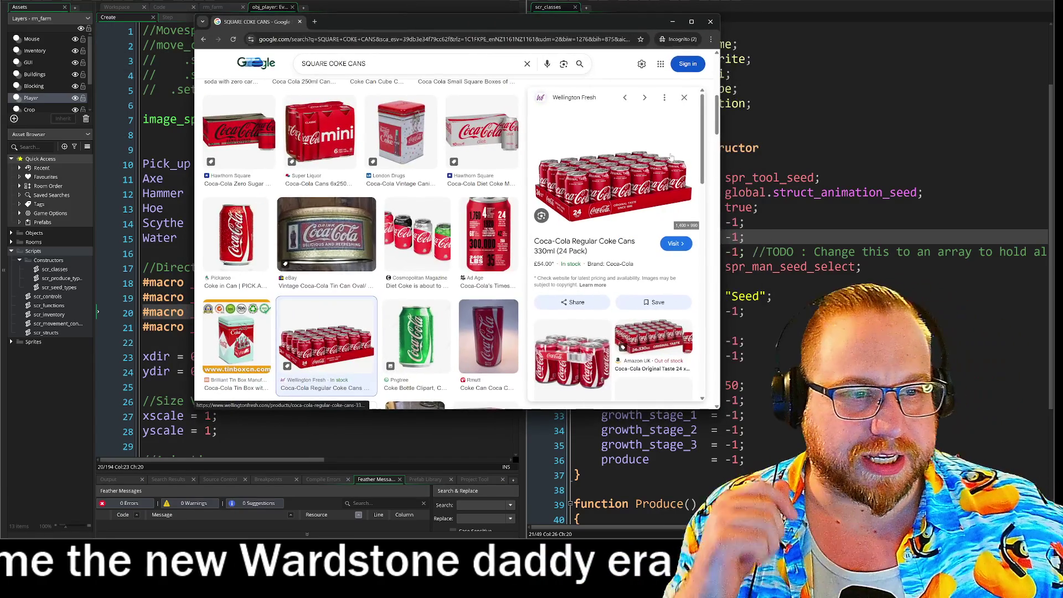